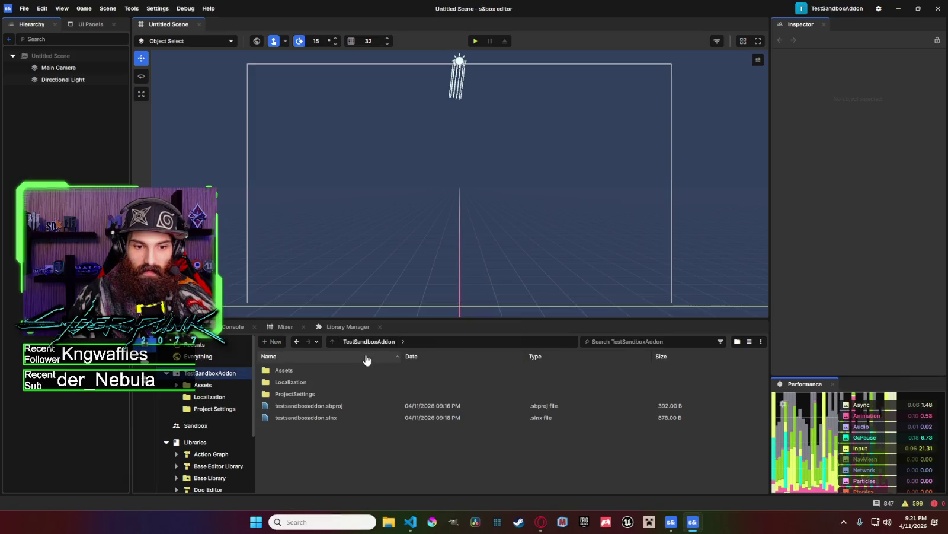
# - Browse the Library Manager into TestSandboxAddon > Assets and select the Directional Light in the Hierarchy
pyautogui.doubleClick(346, 370)
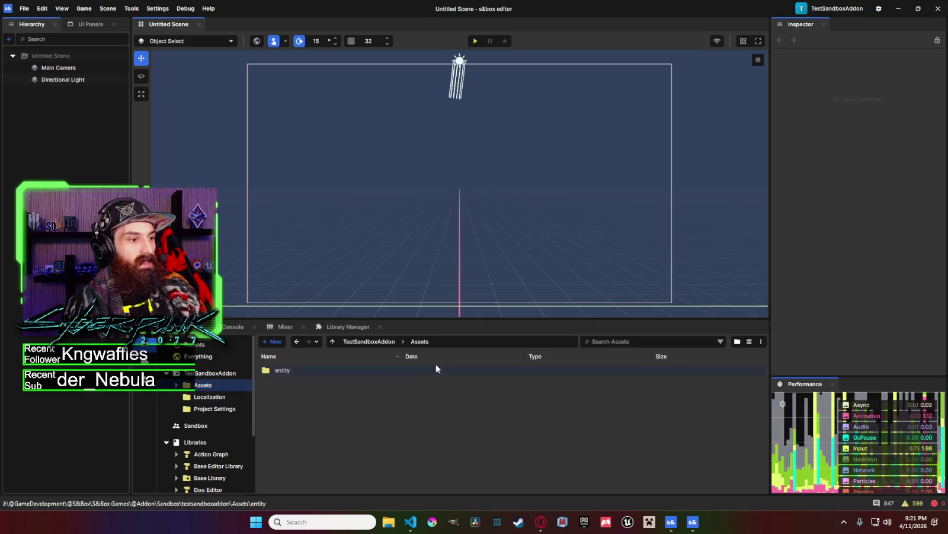
pyautogui.doubleClick(368, 373)
pyautogui.hotkey('alt', 'Left')
pyautogui.hotkey('alt', 'Left')
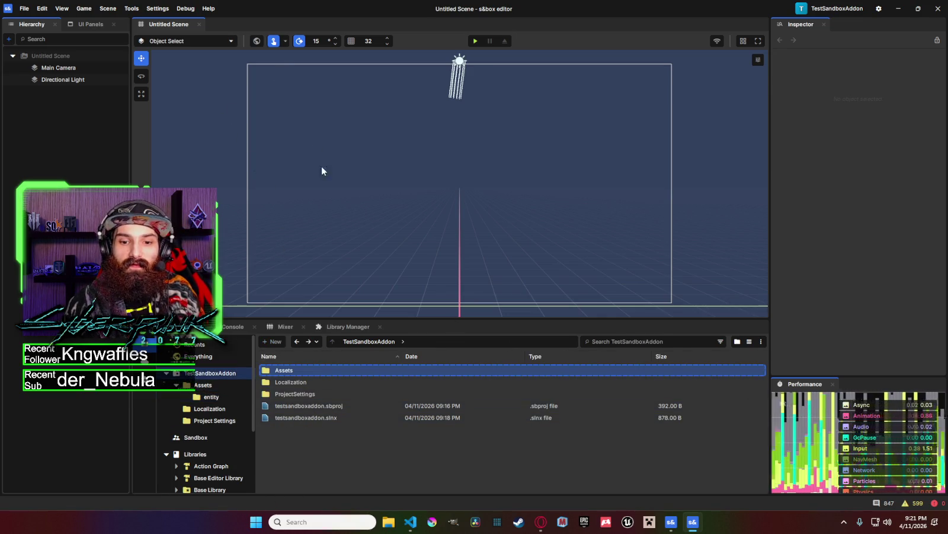
pyautogui.doubleClick(298, 366)
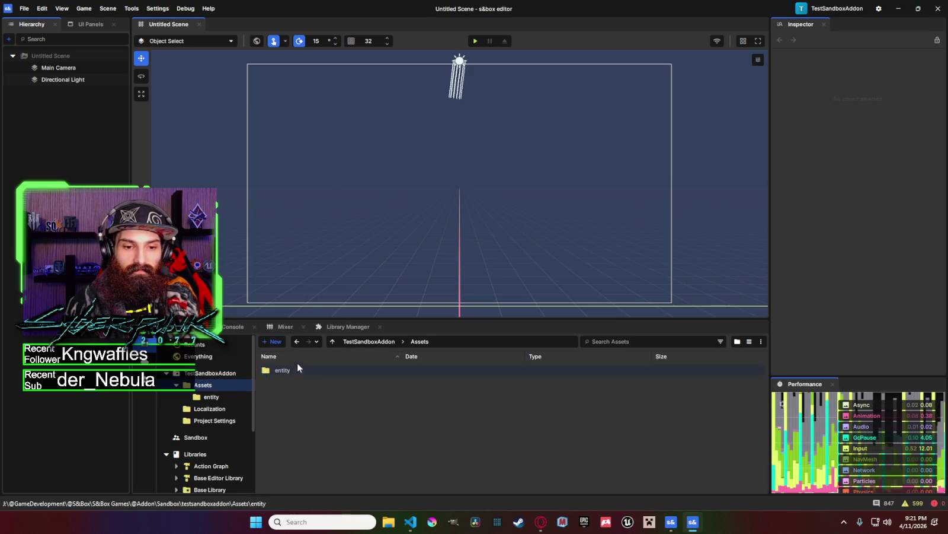
pyautogui.rightClick(298, 413)
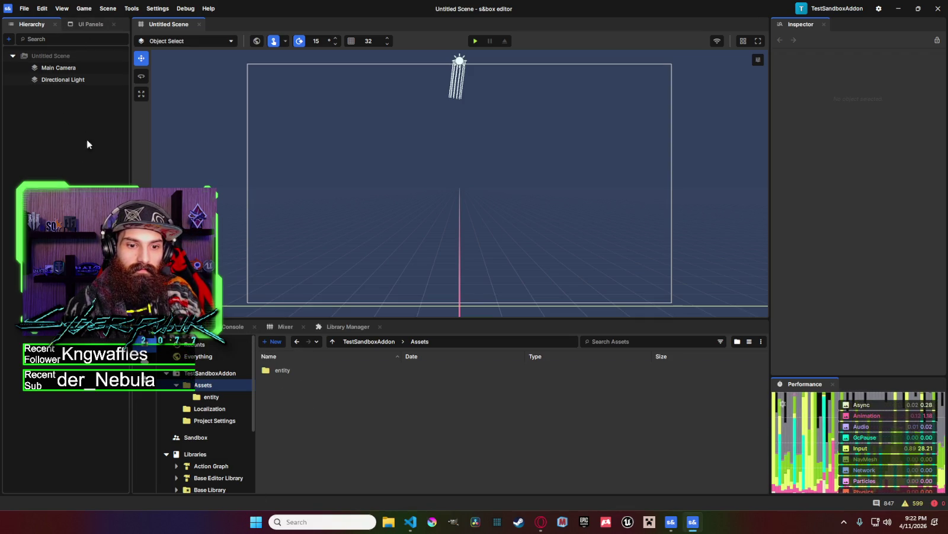
pyautogui.click(363, 344)
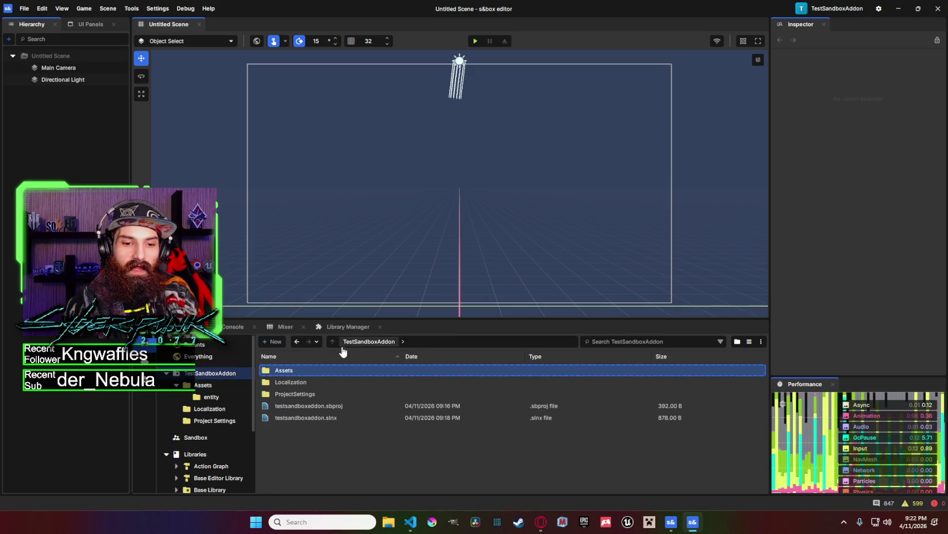
pyautogui.doubleClick(304, 369)
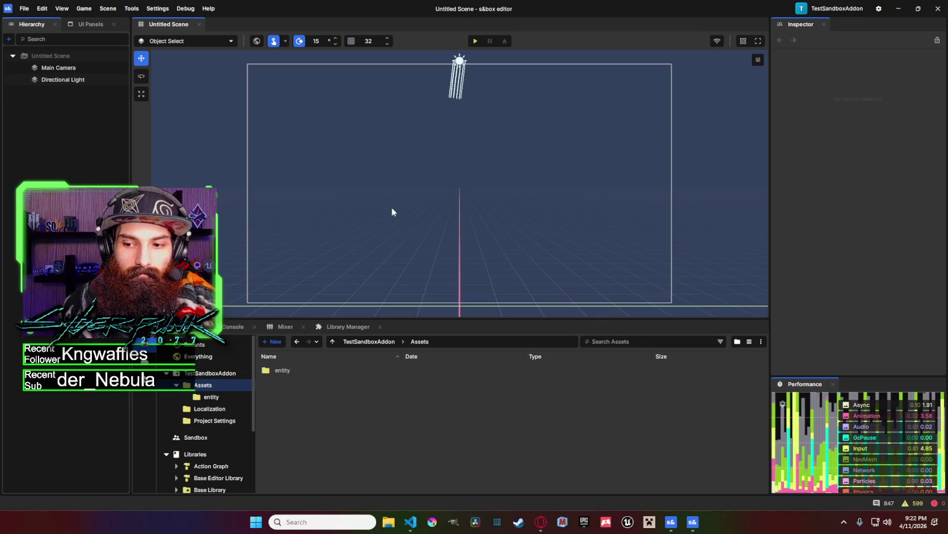
pyautogui.click(82, 78)
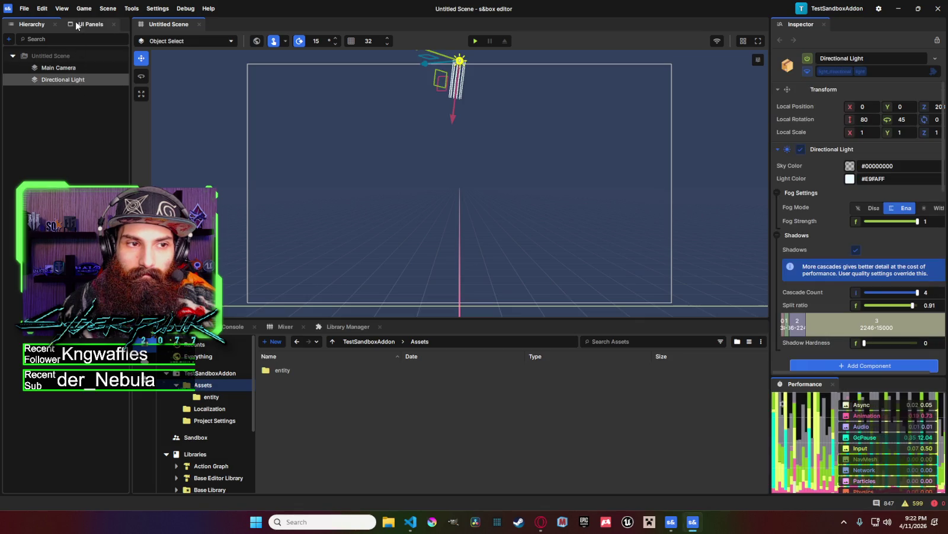
pyautogui.doubleClick(290, 370)
pyautogui.press('BackSpace')
pyautogui.rightClick(327, 402)
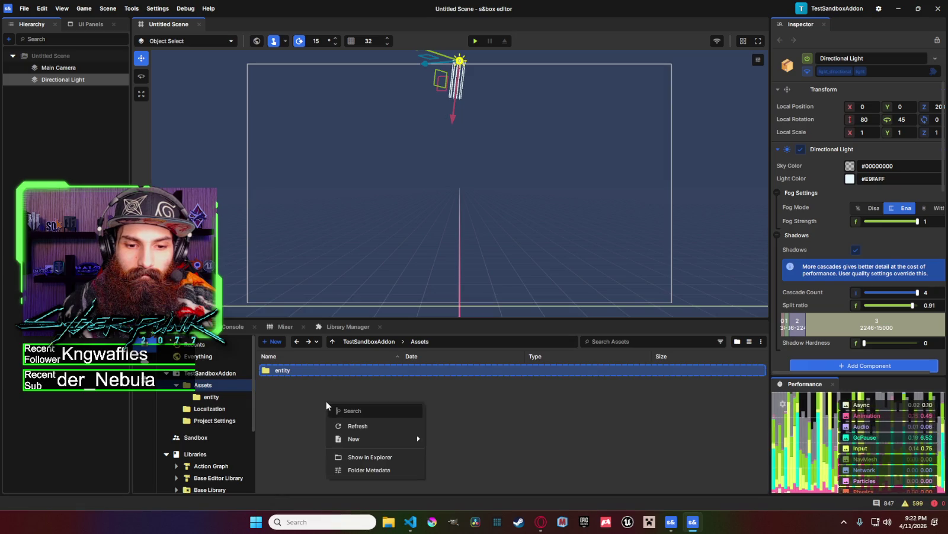
pyautogui.moveTo(371, 439)
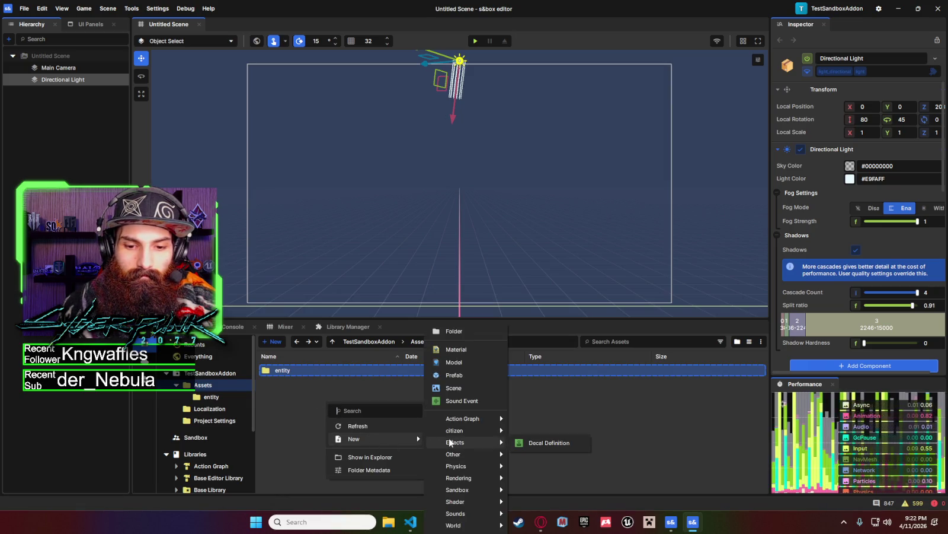
pyautogui.moveTo(456, 430)
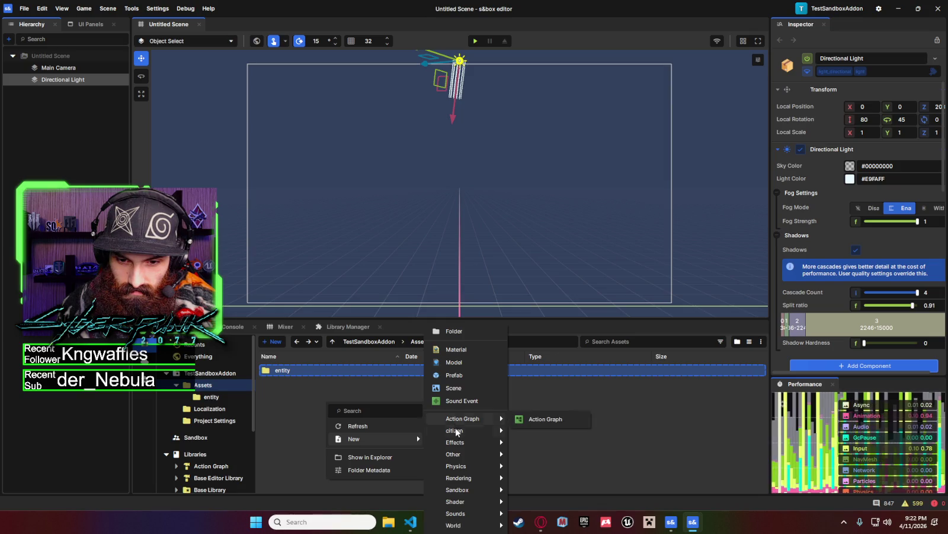
pyautogui.moveTo(469, 468)
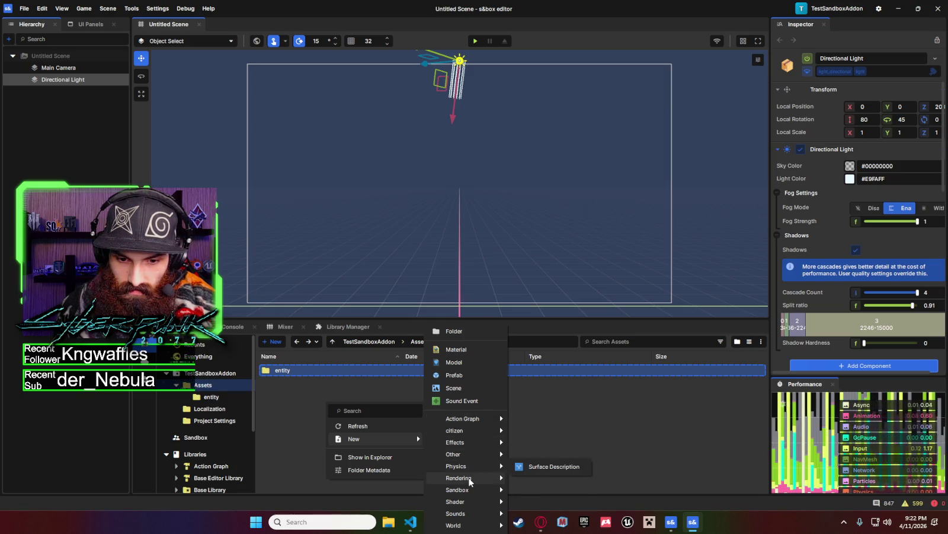
pyautogui.moveTo(470, 492)
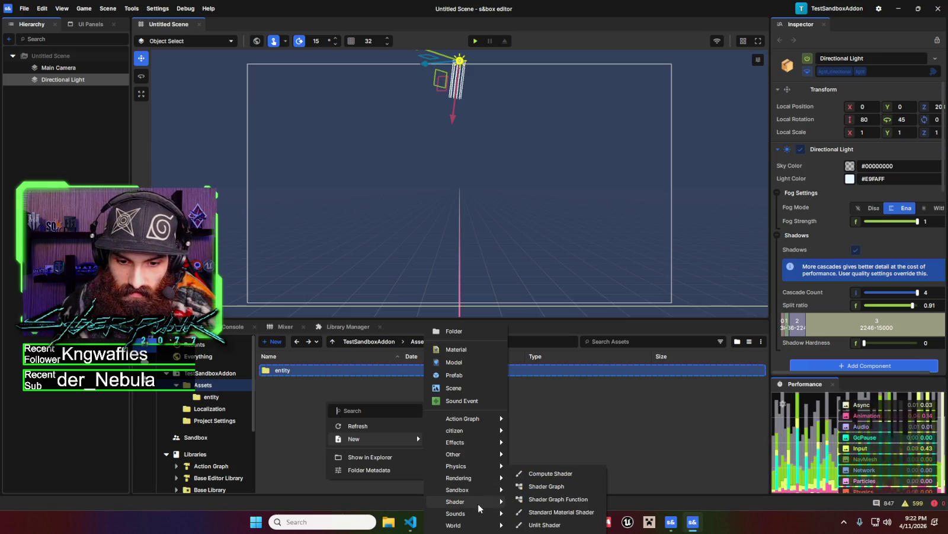
pyautogui.moveTo(479, 526)
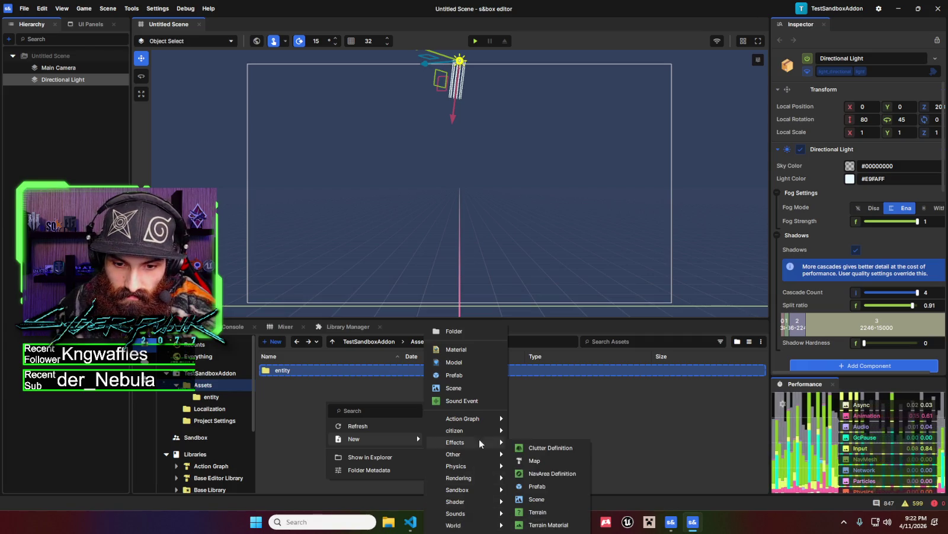
pyautogui.click(516, 422)
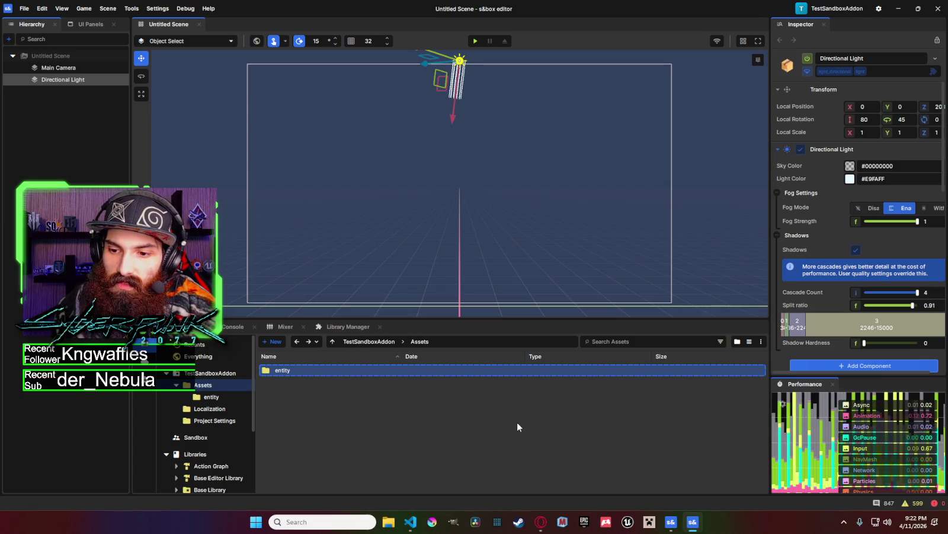
# - Step into the entity folder and back to Assets, then minimize the editor window
pyautogui.doubleClick(298, 369)
pyautogui.press('BackSpace')
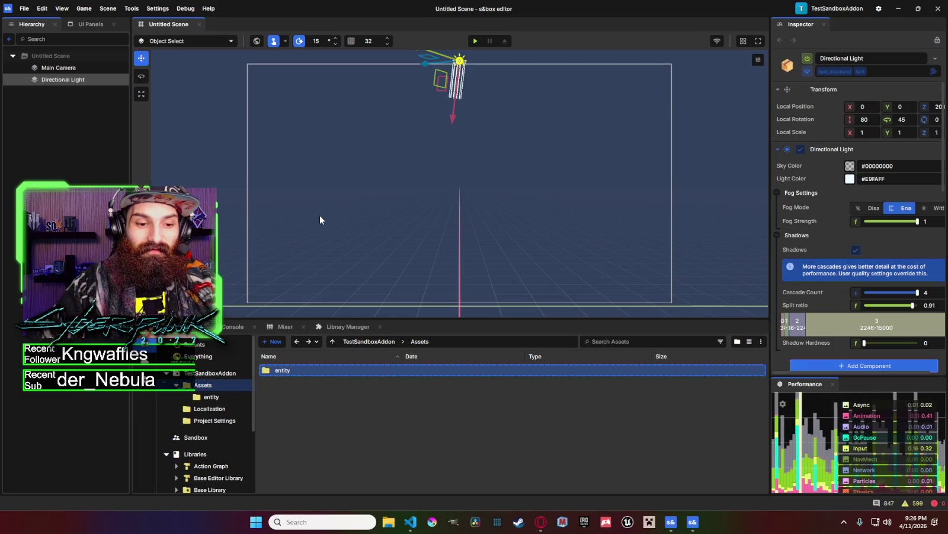
pyautogui.click(939, 9)
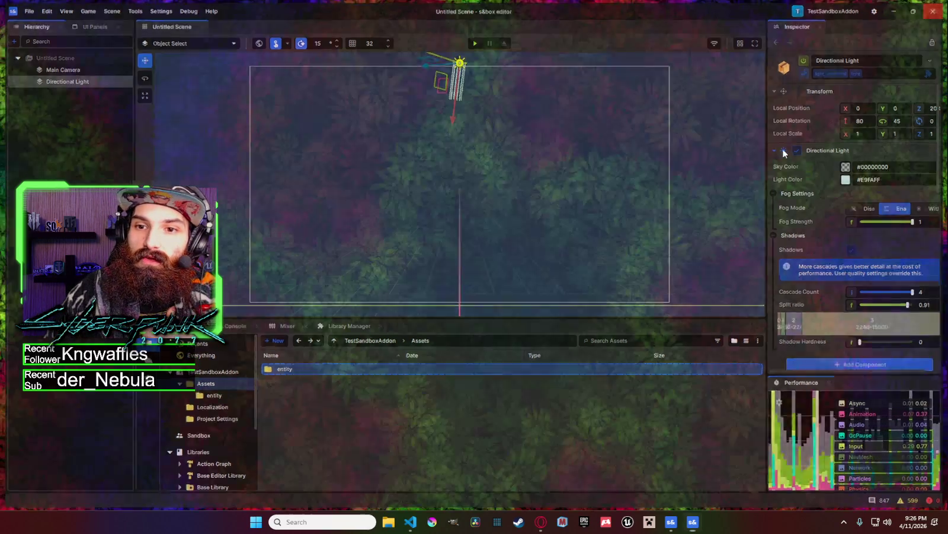
# - Restore the Sandbox editor from the taskbar and close its window
pyautogui.click(697, 525)
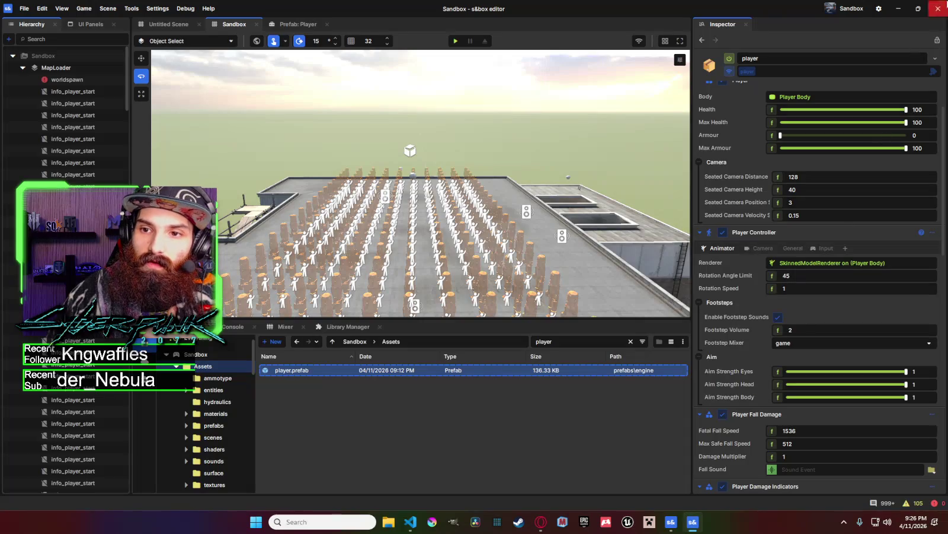
pyautogui.click(939, 9)
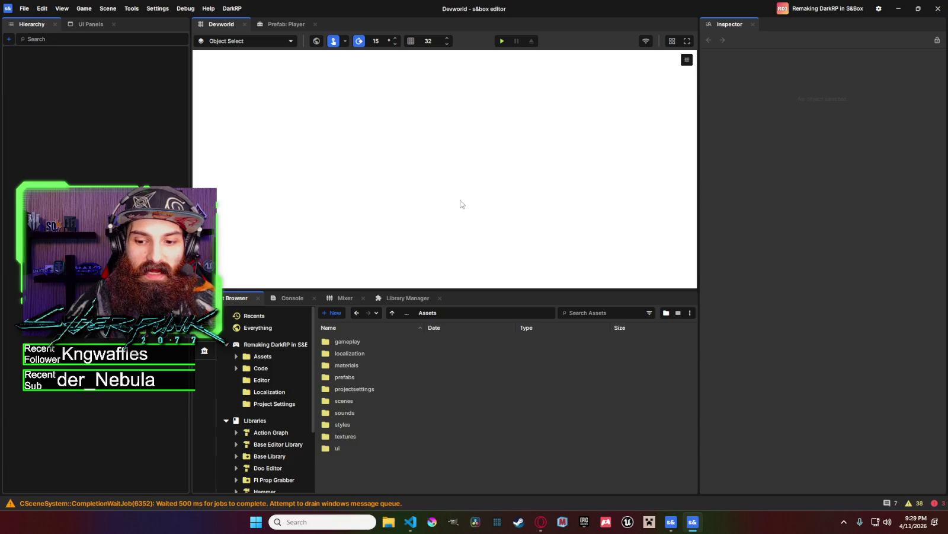
# - Orbit the viewport camera around the Devworld layout
pyautogui.moveTo(530, 193); pyautogui.dragTo(599, 189)
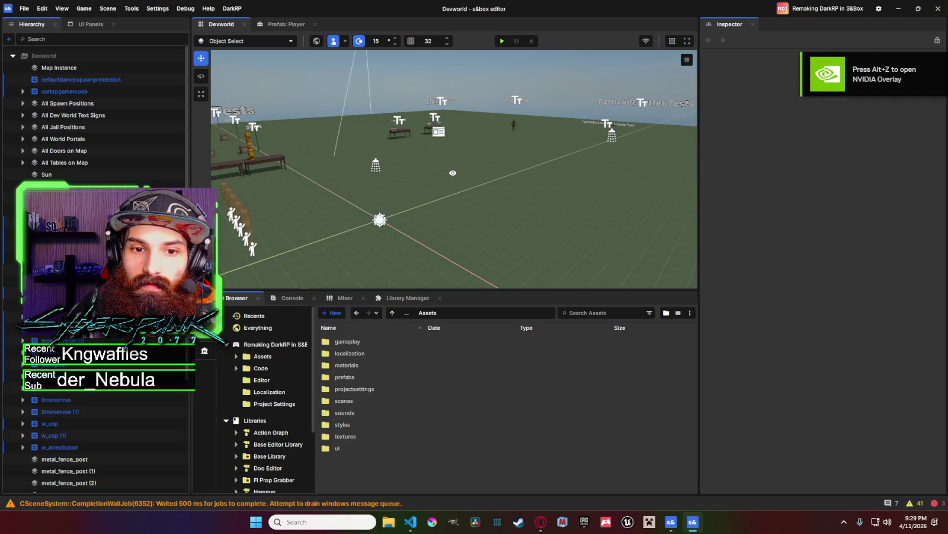
pyautogui.moveTo(454, 169)
pyautogui.mouseDown()
pyautogui.moveTo(415, 172)
pyautogui.moveTo(474, 169)
pyautogui.moveTo(444, 170)
pyautogui.moveTo(454, 147)
pyautogui.mouseUp()
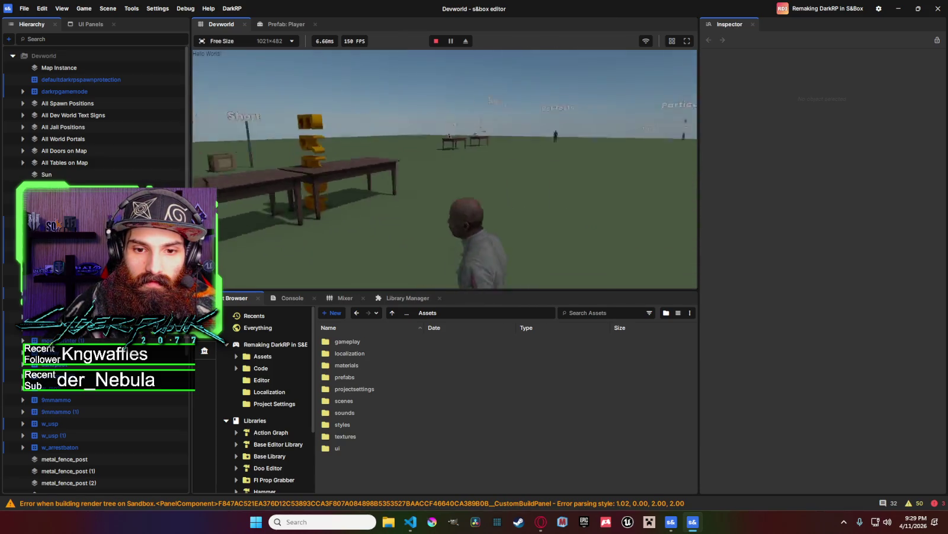
# - Walk the player past the microwave table and the pistol tables up to the doors
pyautogui.press('w')
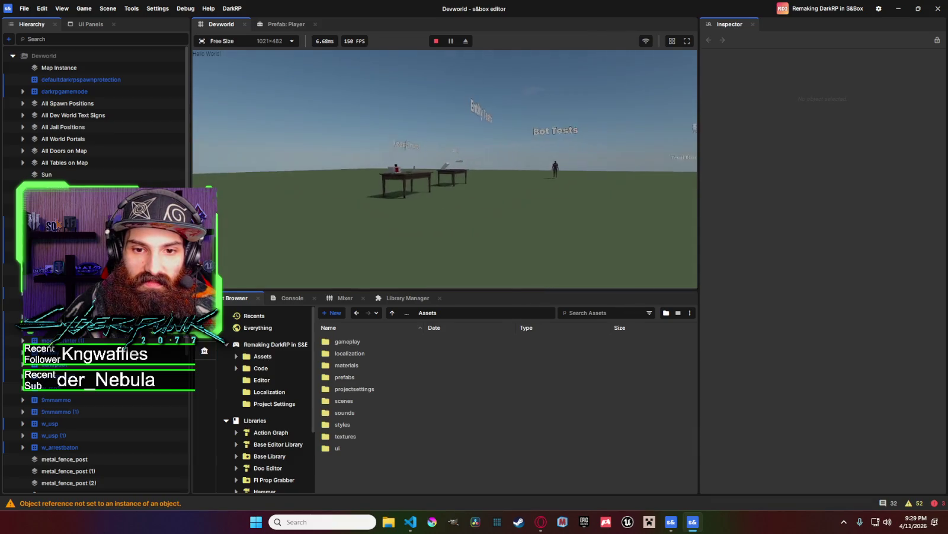
pyautogui.press('w')
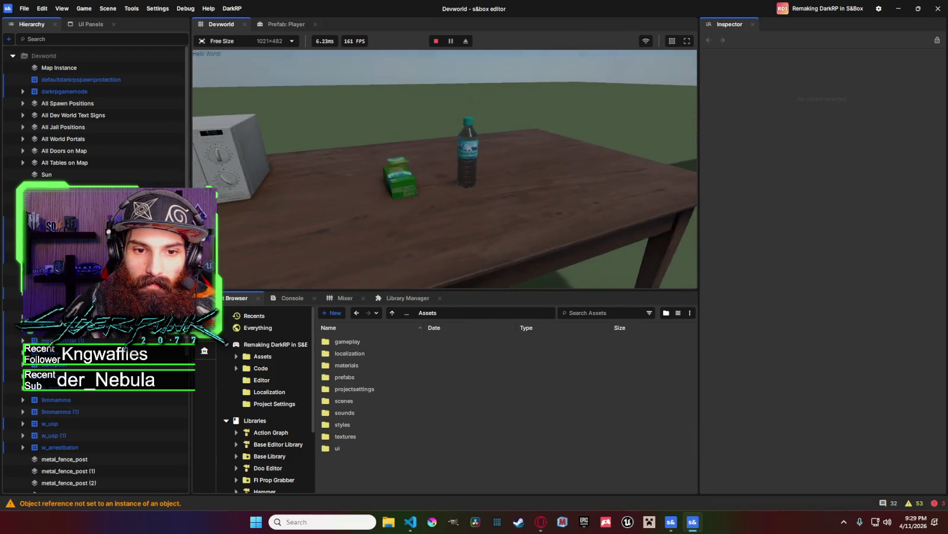
pyautogui.press('w')
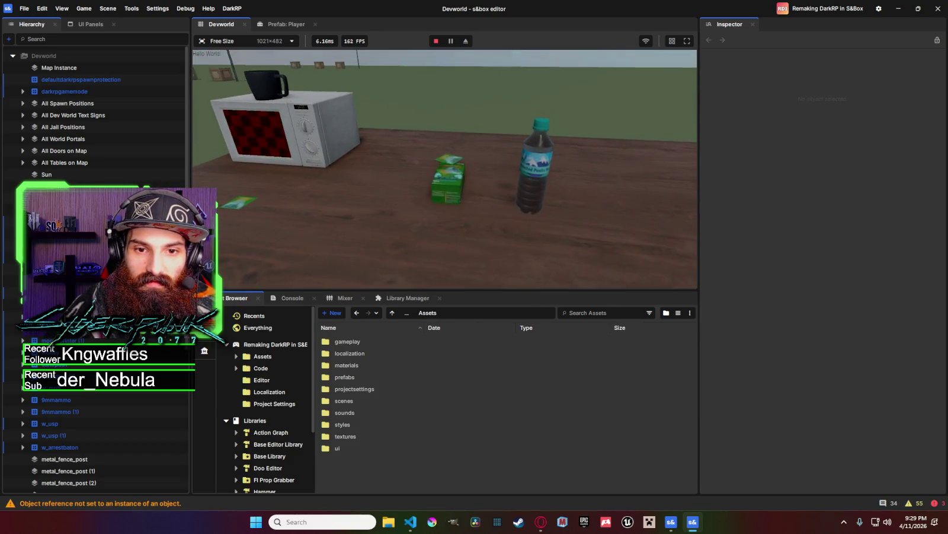
pyautogui.press('a')
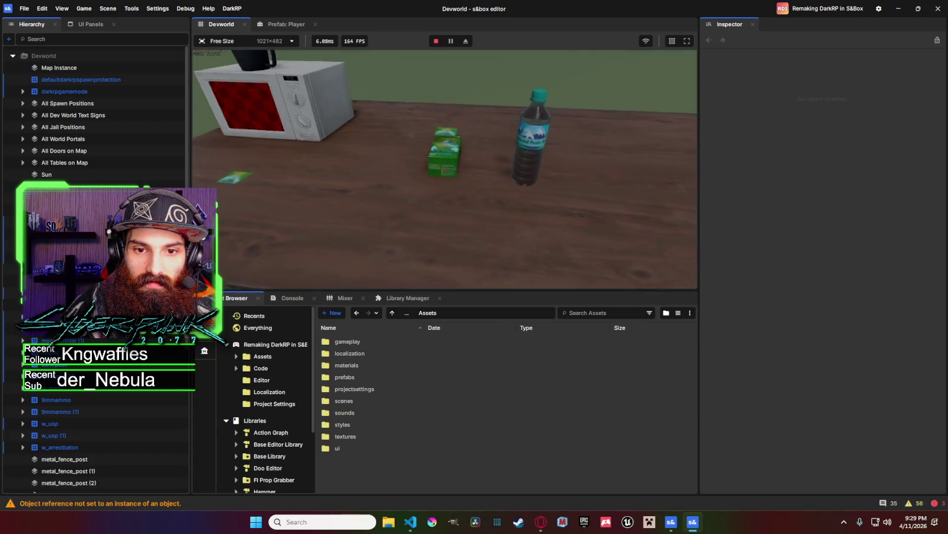
pyautogui.press('w')
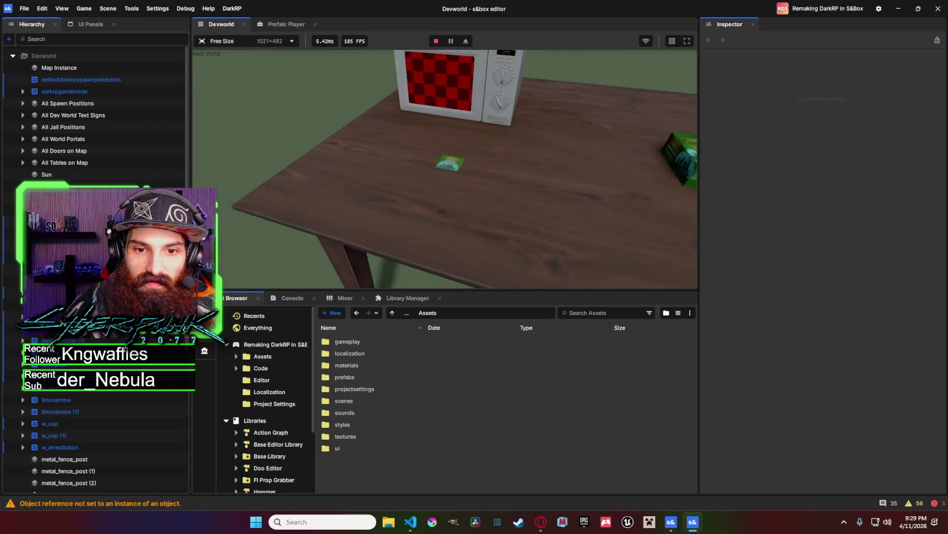
pyautogui.scroll(-1, 444, 169)
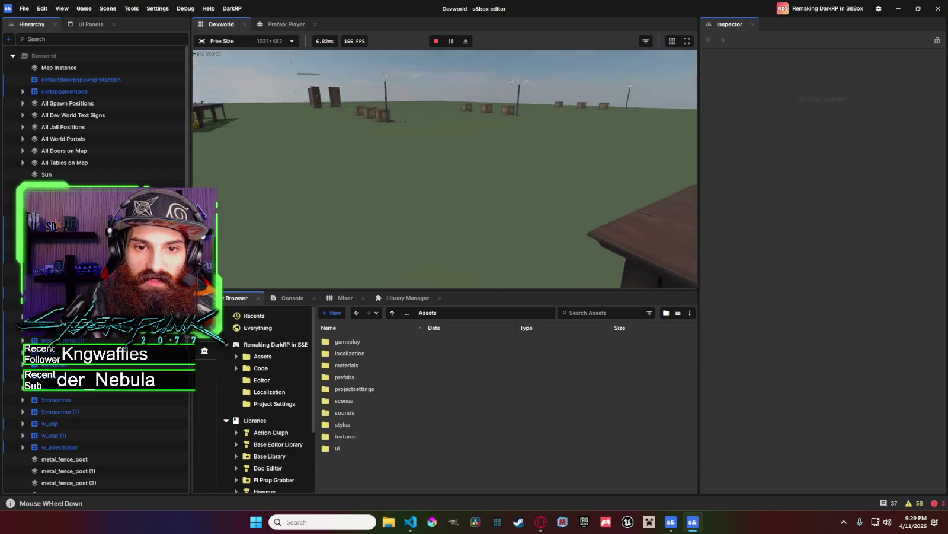
pyautogui.press('s')
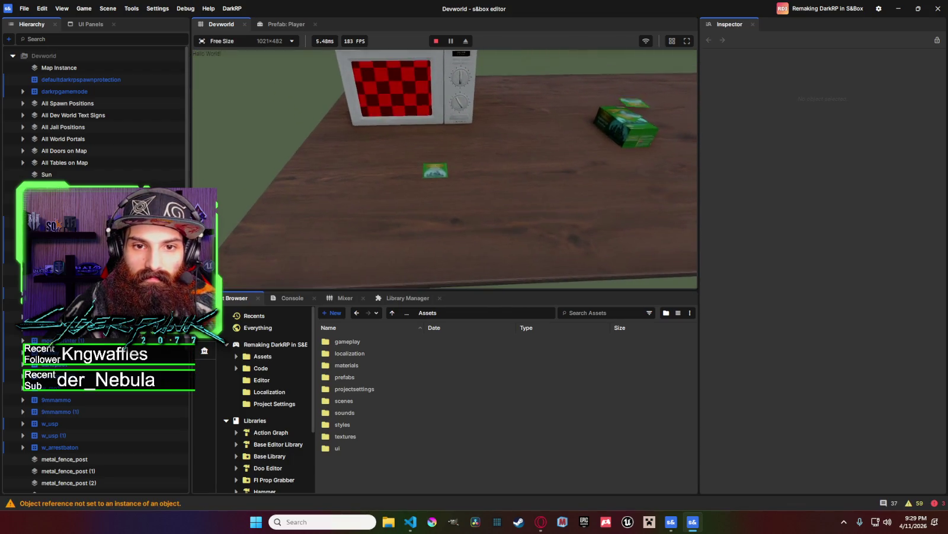
pyautogui.press('s')
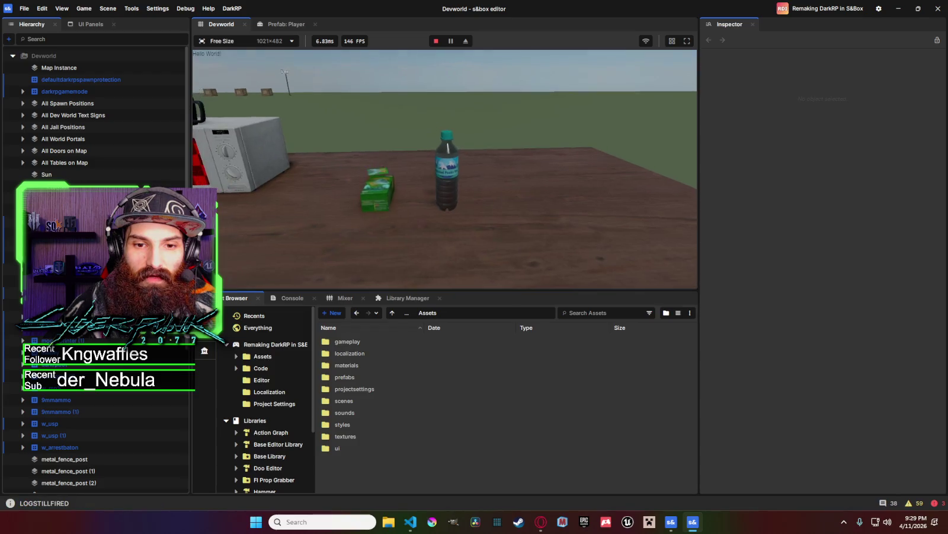
pyautogui.press('w')
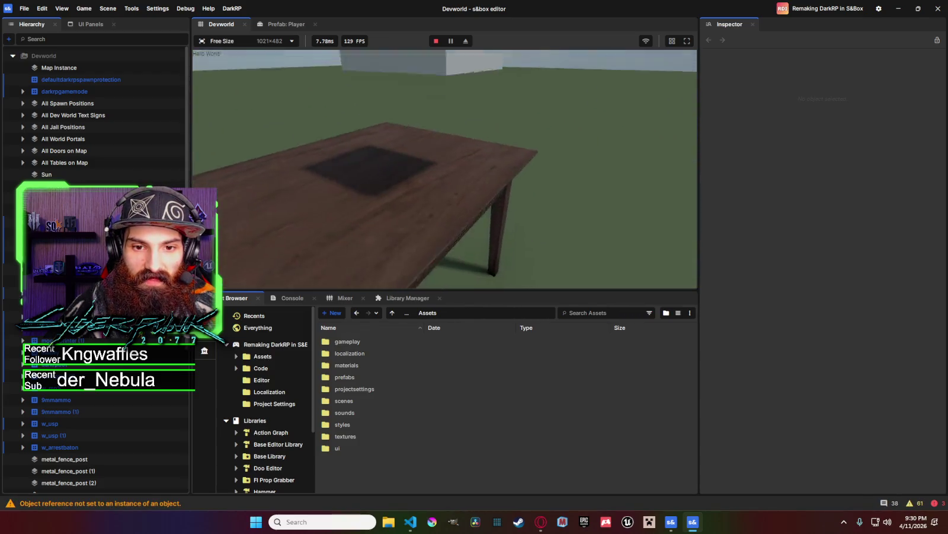
pyautogui.press('s')
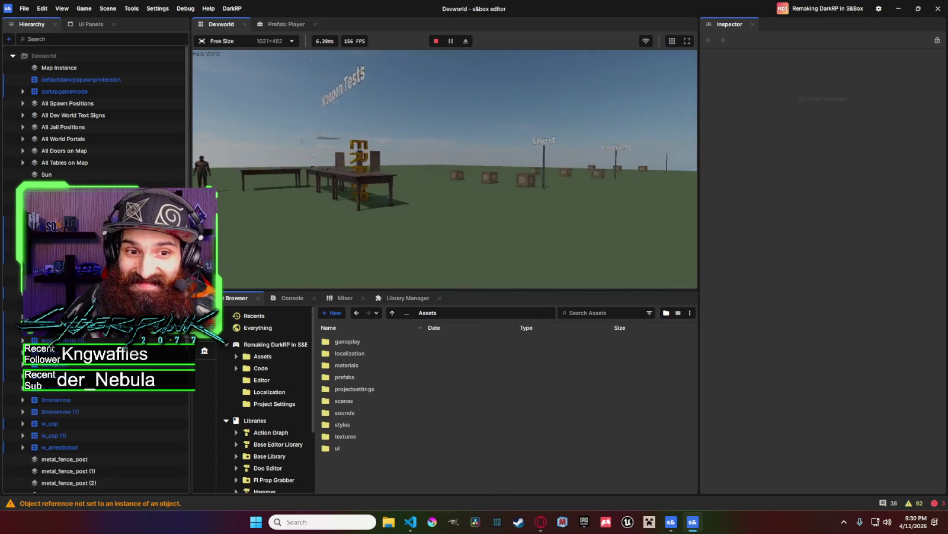
pyautogui.press('w')
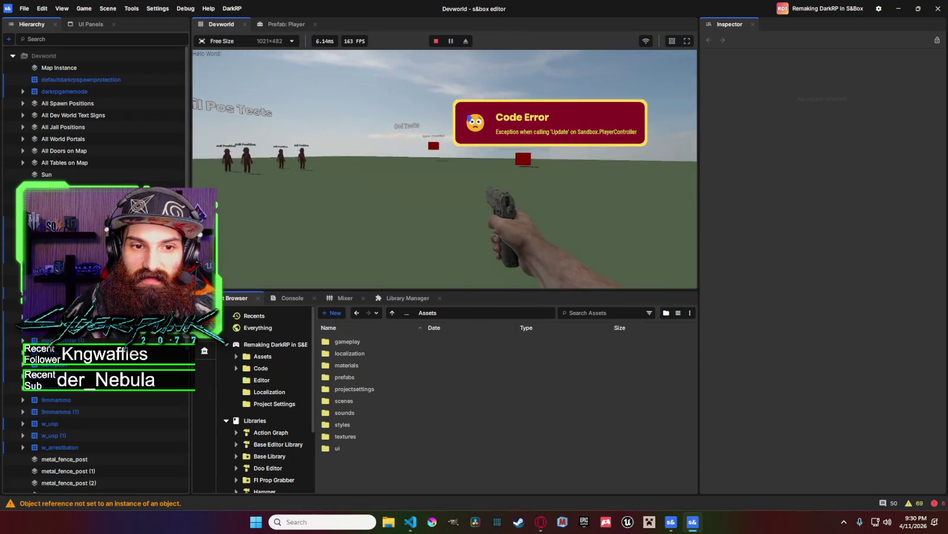
pyautogui.press('w')
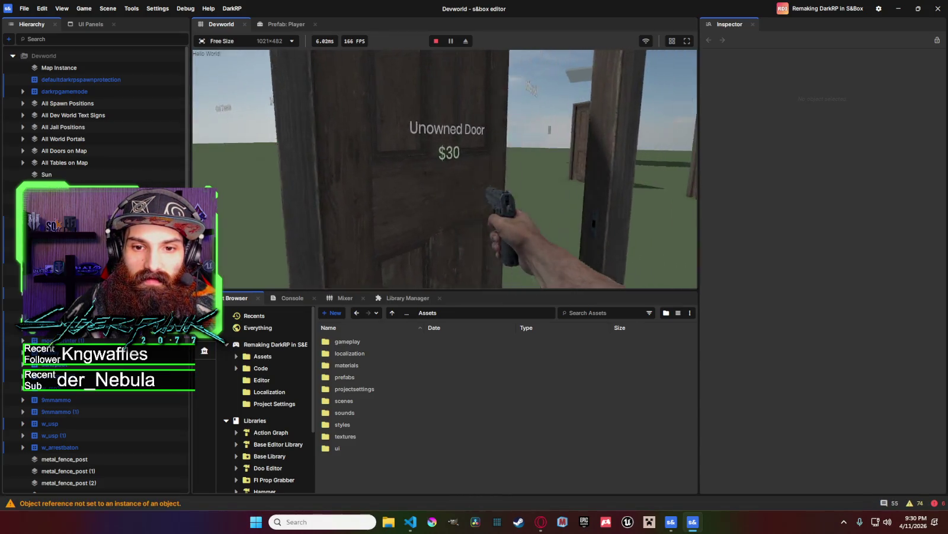
# - Toggle the developer console and the full-window game view to read the error log
pyautogui.press('`')
pyautogui.press('`')
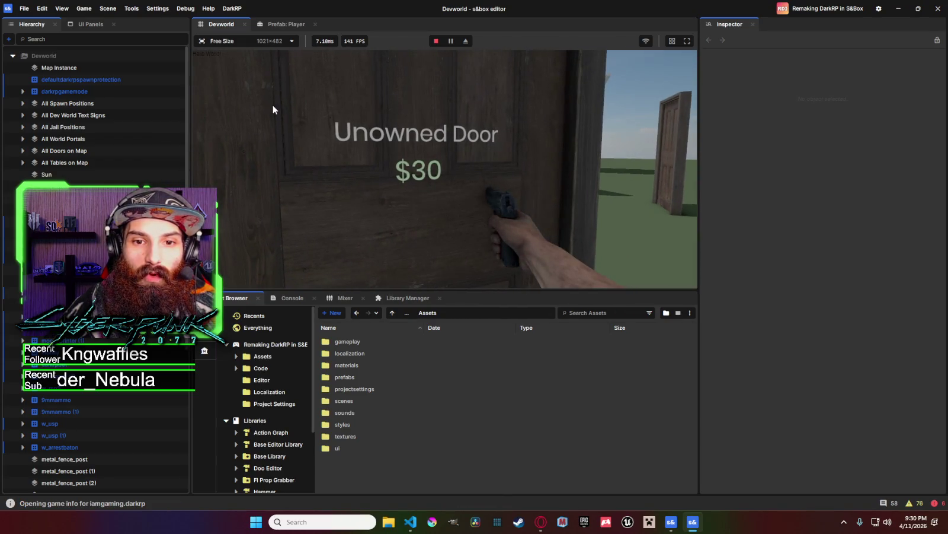
pyautogui.press('`')
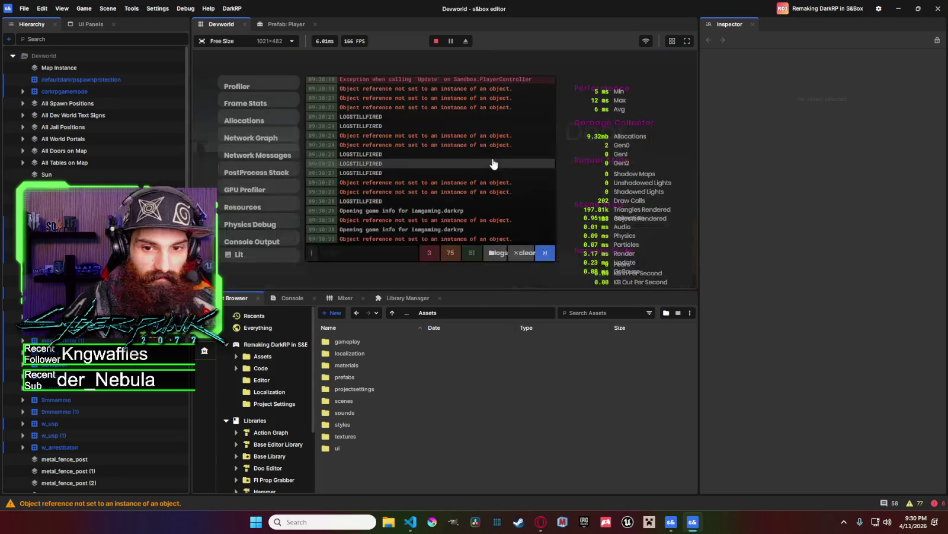
pyautogui.press('`')
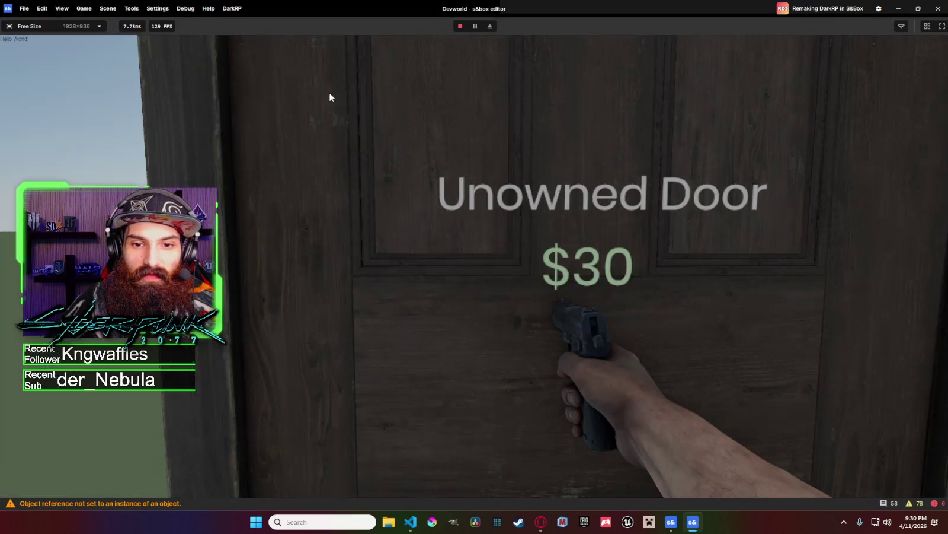
pyautogui.press('F11')
pyautogui.press('F11')
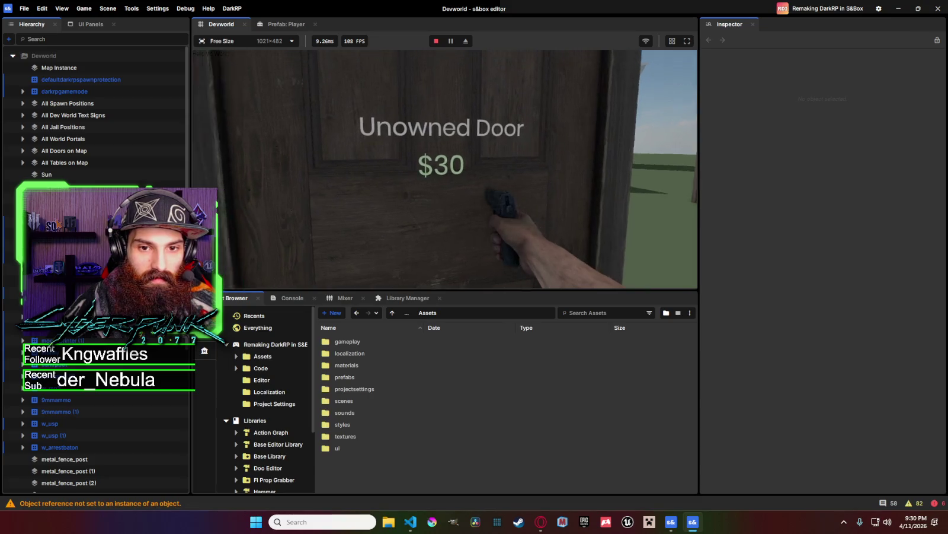
pyautogui.press('`')
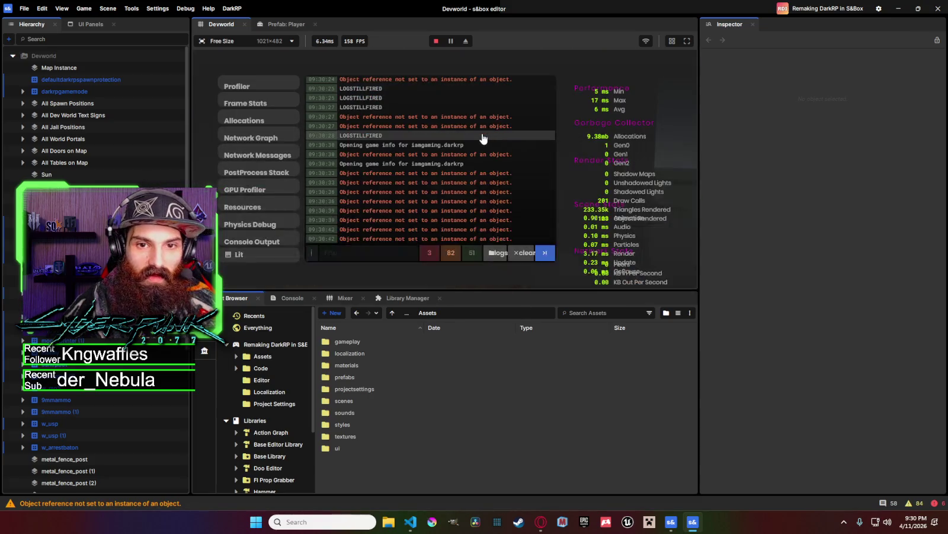
pyautogui.press('`')
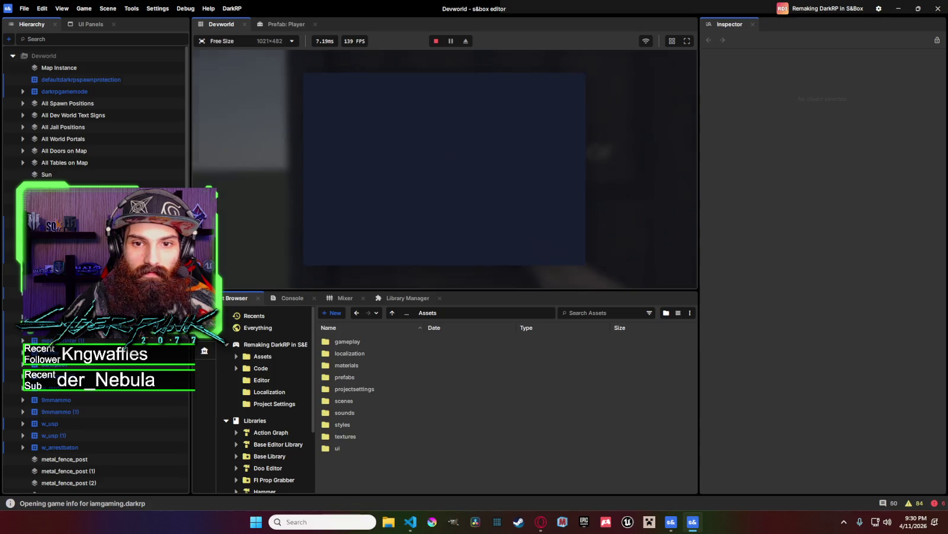
pyautogui.press('F11')
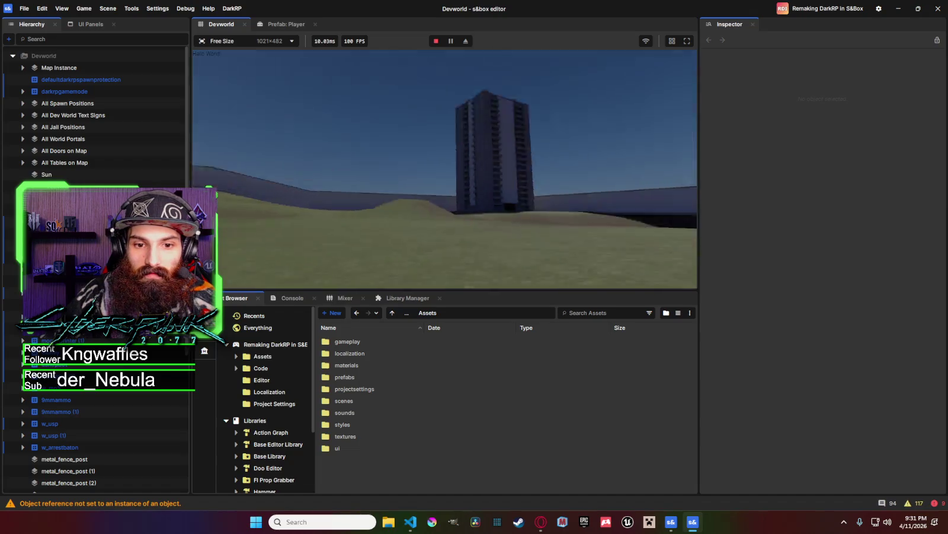
# - Bring up the in-game pause menu, then stop play mode
pyautogui.press('Escape')
pyautogui.press('Escape')
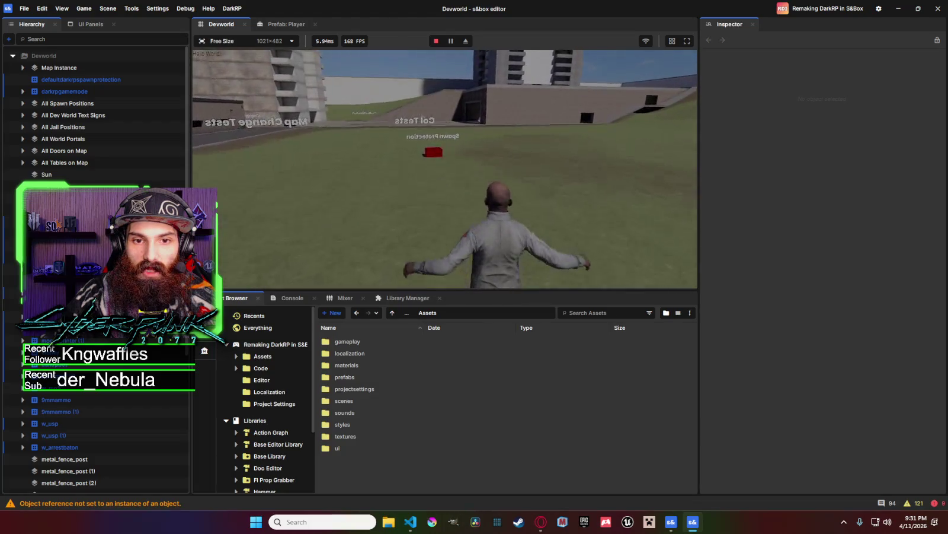
pyautogui.press('Escape')
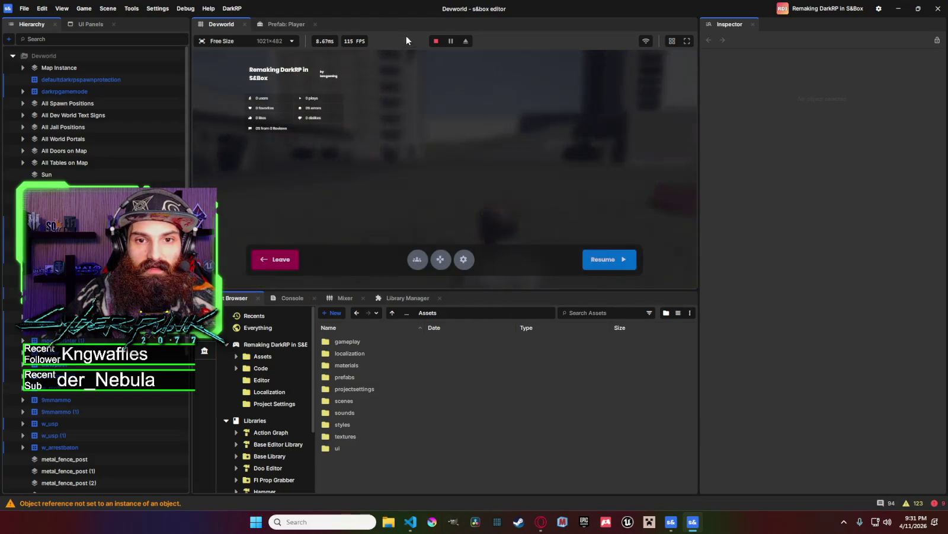
pyautogui.click(437, 43)
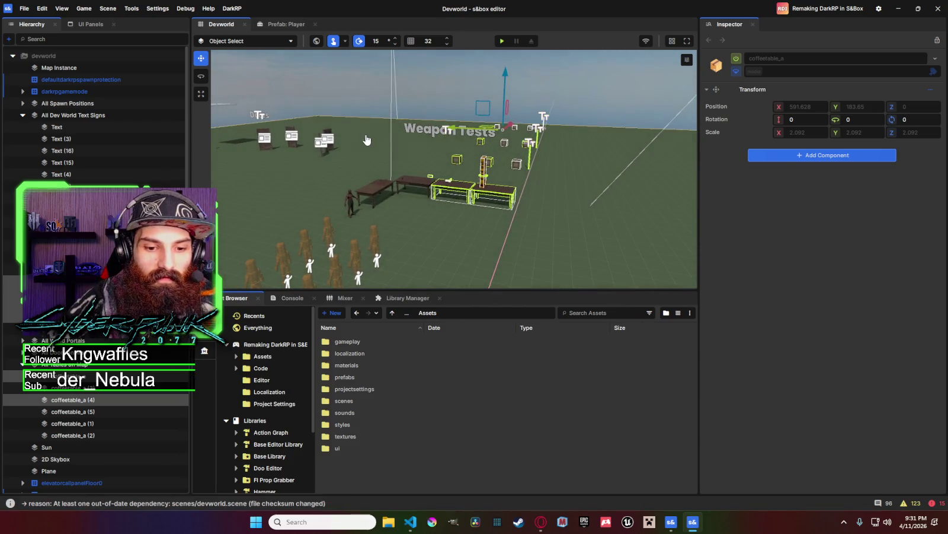
# - Select the Plane in the Devworld viewport
pyautogui.click(367, 140)
pyautogui.moveTo(427, 217)
pyautogui.mouseDown()
pyautogui.moveTo(403, 213)
pyautogui.moveTo(427, 217)
pyautogui.mouseUp()
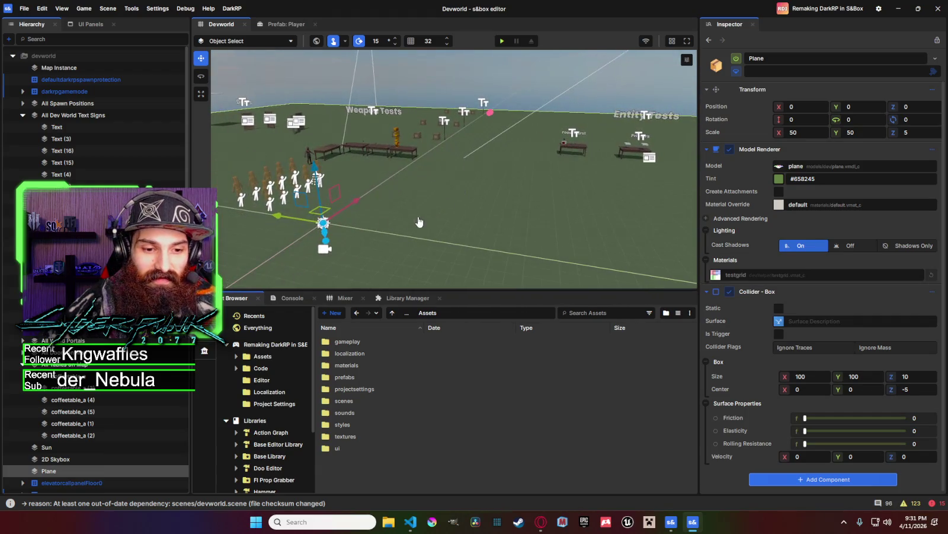
pyautogui.scroll(-7, 95, 128)
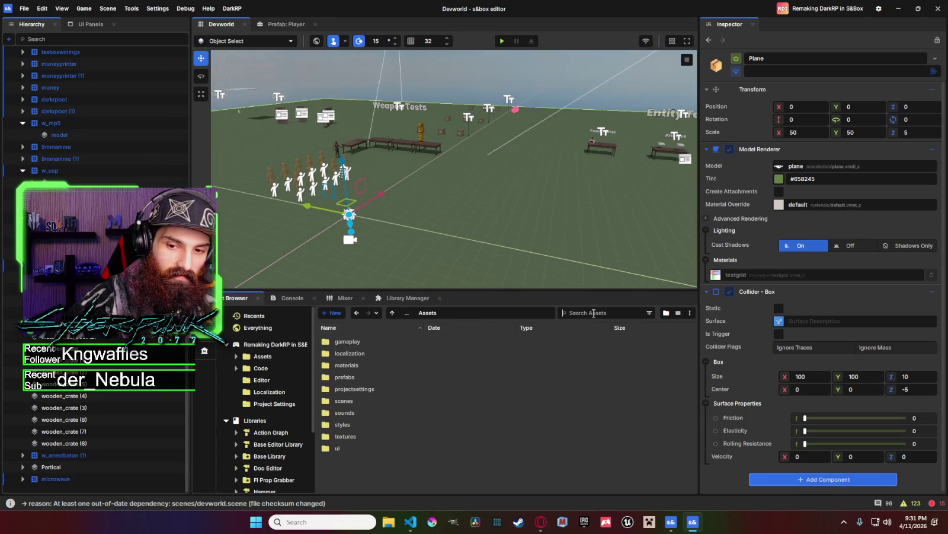
# - Search the assets for 'play' and open player.prefab
pyautogui.click(594, 315)
pyautogui.write('play')
pyautogui.doubleClick(363, 354)
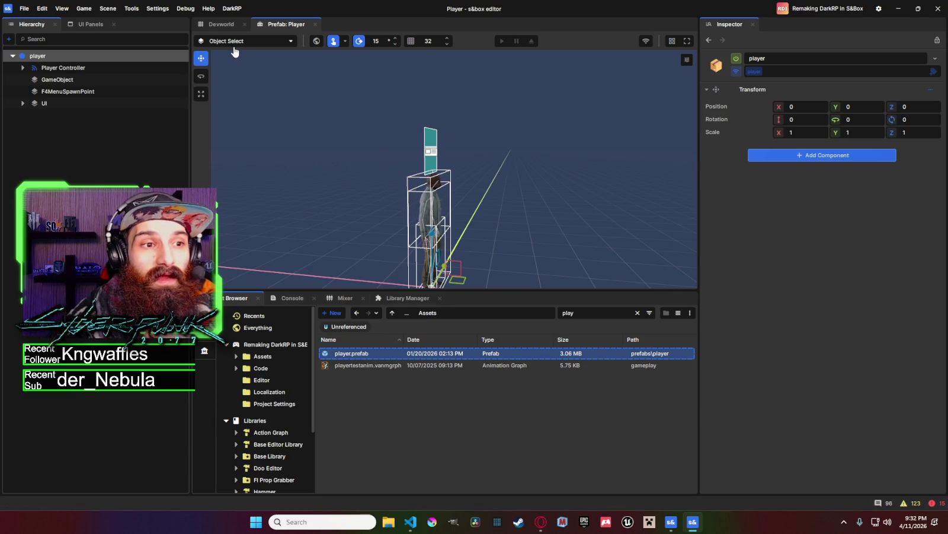
# - Switch between the Devworld and player prefab tabs, ending on the prefab
pyautogui.click(221, 25)
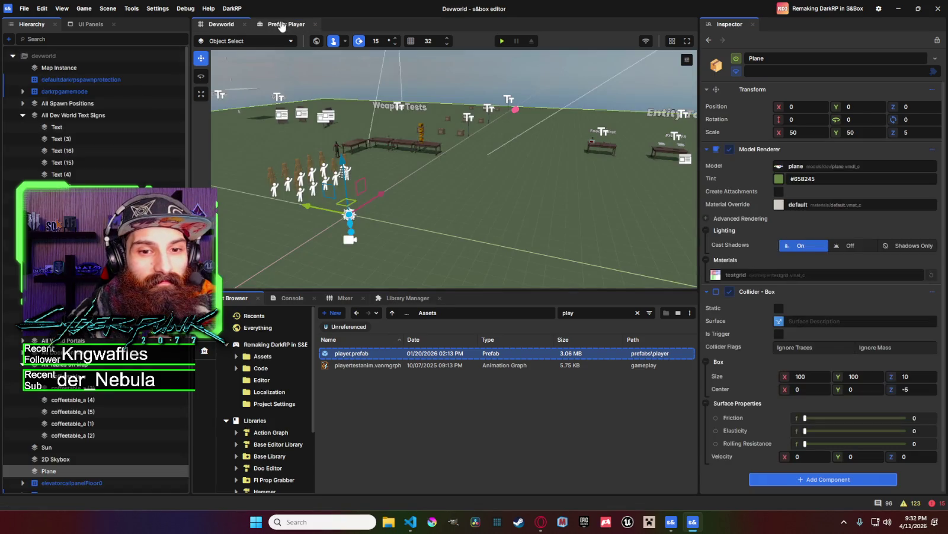
pyautogui.click(257, 27)
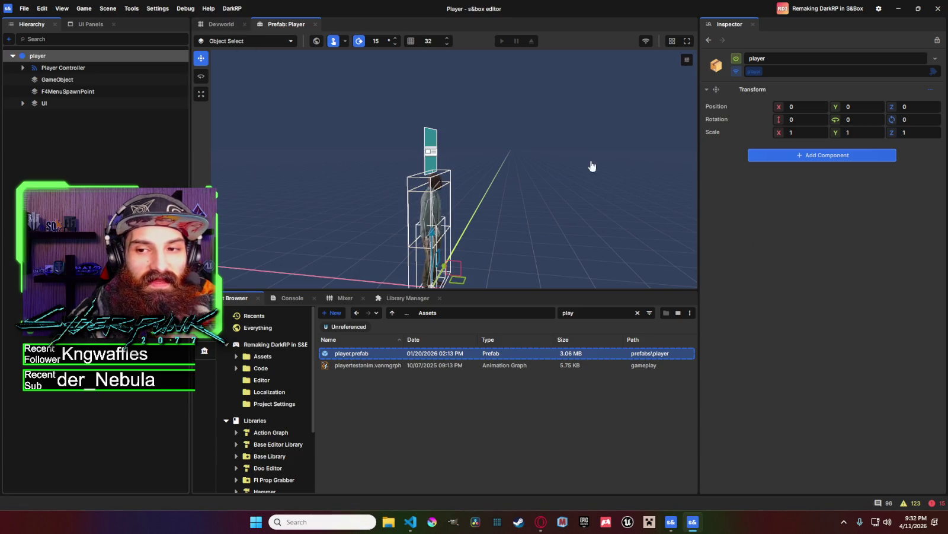
pyautogui.click(221, 25)
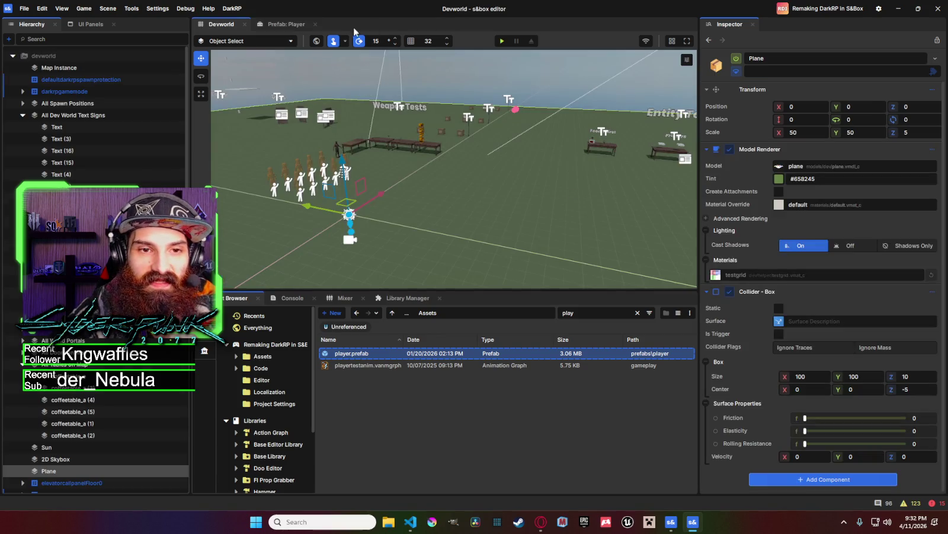
pyautogui.click(277, 24)
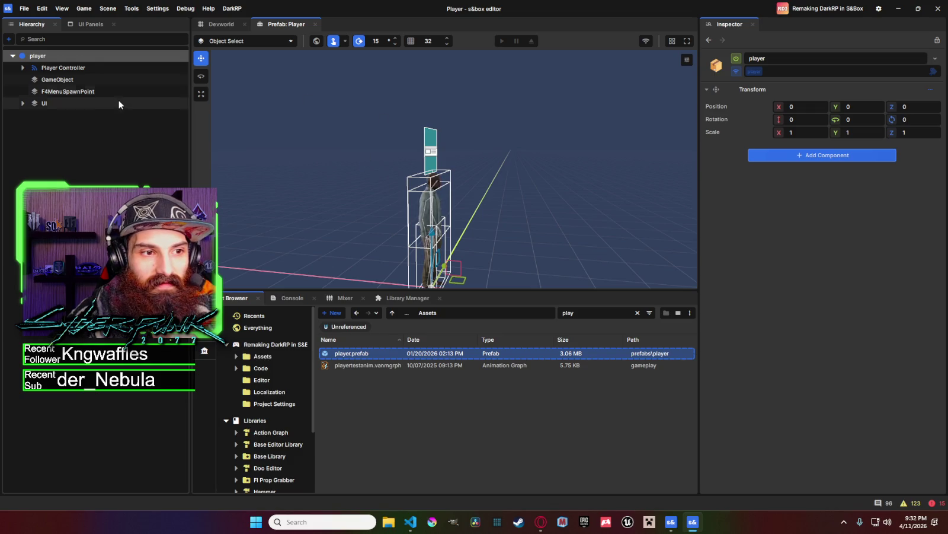
# - Select and expand the Player Controller, then open its Start DarkRP Player action graph
pyautogui.doubleClick(114, 77)
pyautogui.doubleClick(80, 68)
pyautogui.click(22, 68)
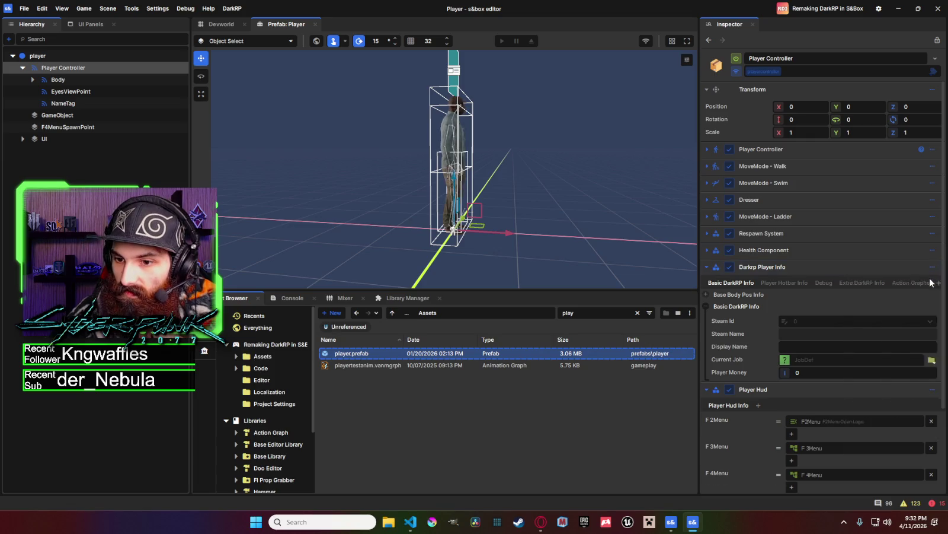
pyautogui.click(911, 282)
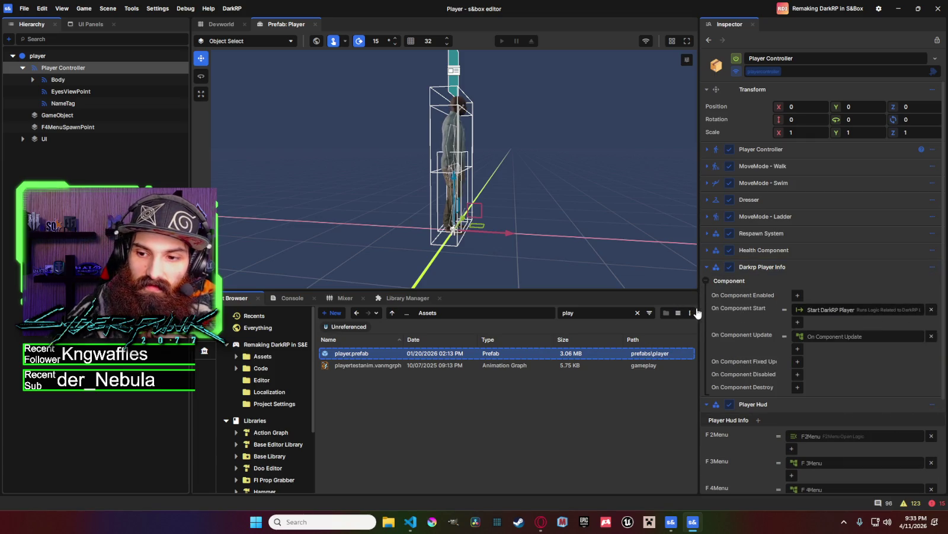
pyautogui.click(805, 307)
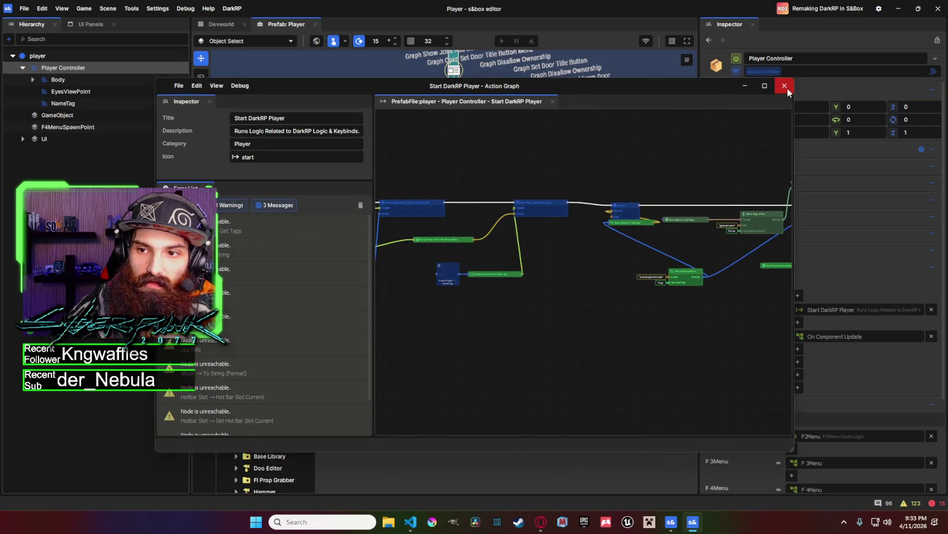
# - Open the On Component Update graph and wire its Log Info node to the event
pyautogui.click(784, 86)
pyautogui.click(834, 336)
pyautogui.scroll(-3, 548, 270)
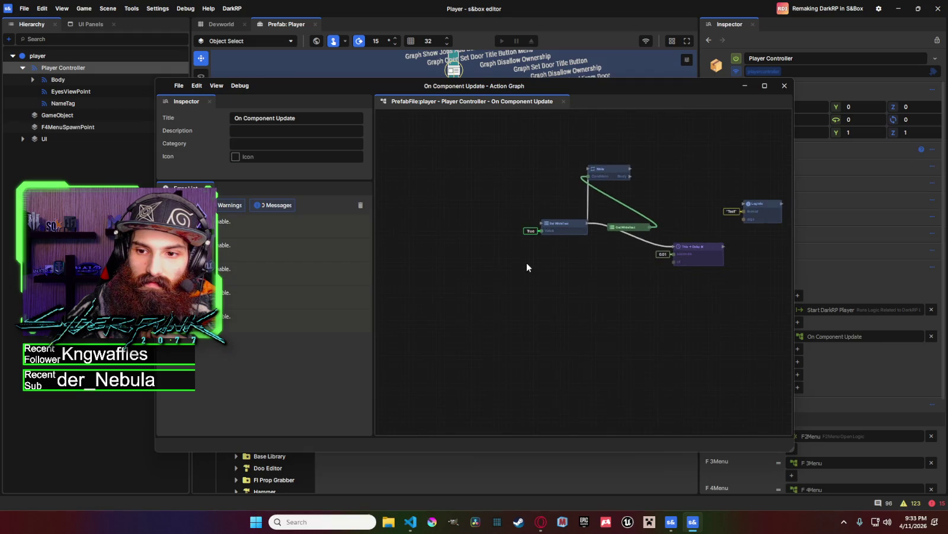
pyautogui.rightClick(473, 179)
pyautogui.click(491, 147)
pyautogui.moveTo(700, 245)
pyautogui.mouseDown()
pyautogui.moveTo(567, 119)
pyautogui.moveTo(577, 118)
pyautogui.mouseUp()
pyautogui.moveTo(482, 127); pyautogui.dragTo(552, 117)
pyautogui.rightClick(508, 159)
pyautogui.click(508, 160)
pyautogui.moveTo(508, 159)
pyautogui.mouseDown()
pyautogui.moveTo(511, 285)
pyautogui.moveTo(598, 263)
pyautogui.mouseUp()
pyautogui.scroll(2, 513, 295)
pyautogui.moveTo(699, 88); pyautogui.dragTo(572, 95)
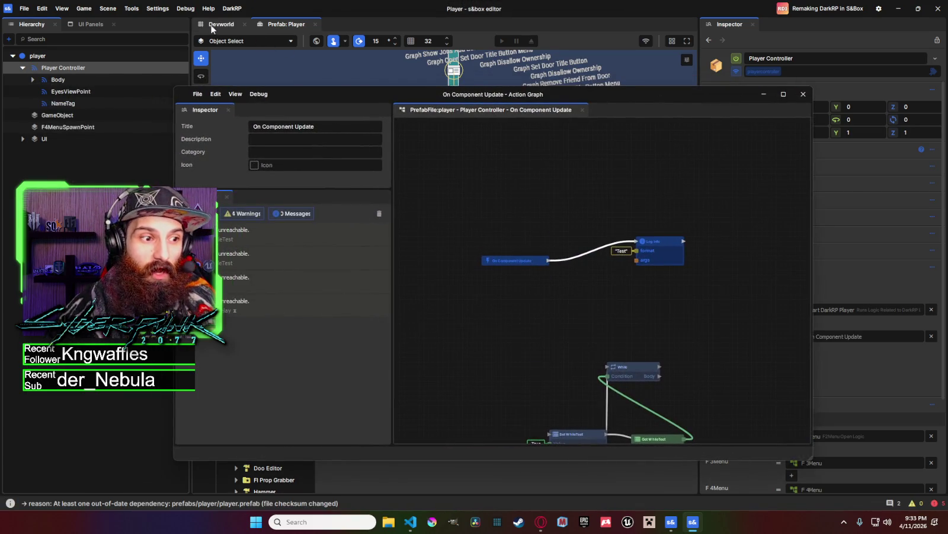
# - Play-test the Devworld scene briefly, then stop it
pyautogui.click(217, 25)
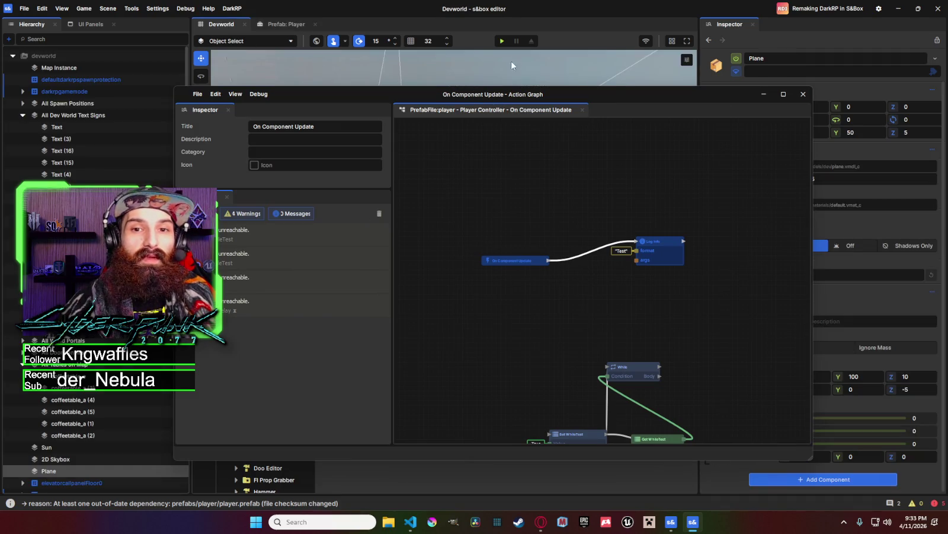
pyautogui.click(502, 41)
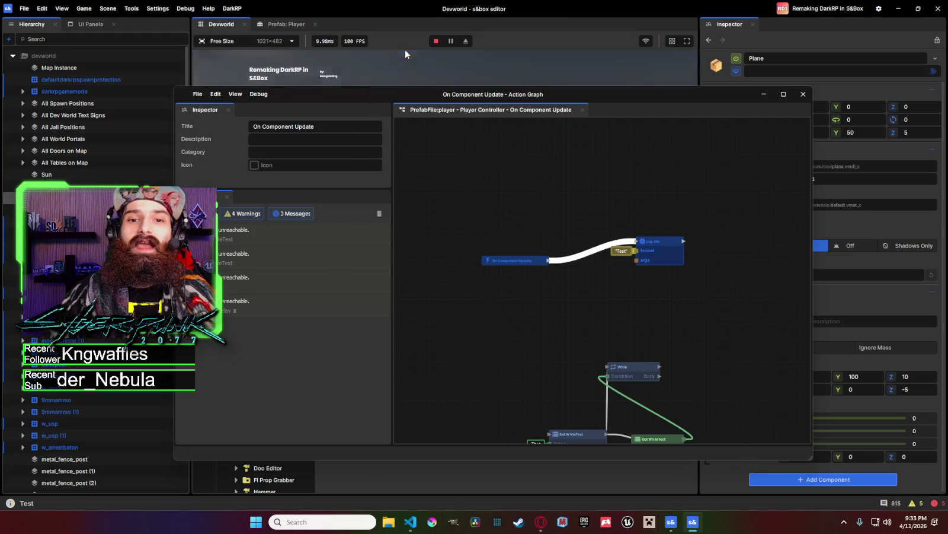
pyautogui.click(435, 41)
# - Delete the Log Info and 'Test' nodes, save the player prefab, and close the graph
pyautogui.moveTo(585, 93); pyautogui.dragTo(538, 76)
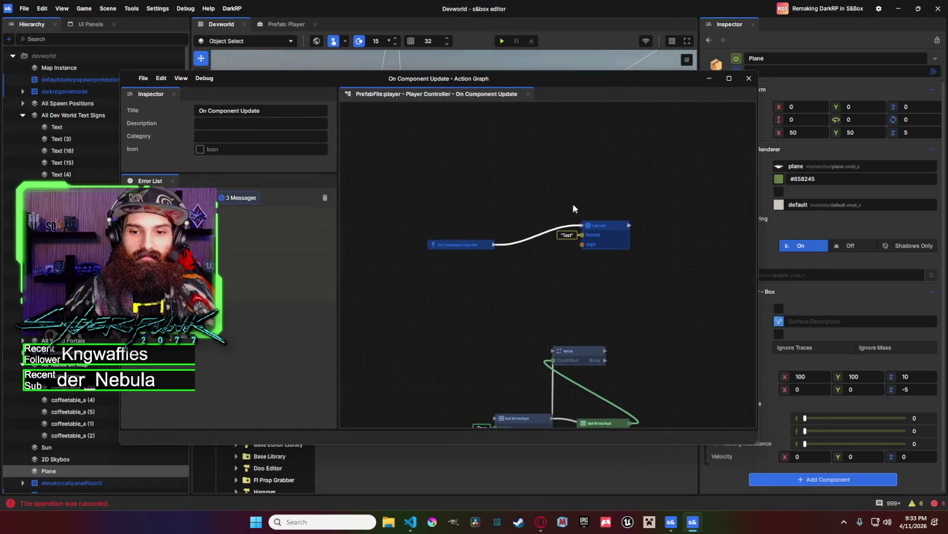
pyautogui.click(600, 225)
pyautogui.moveTo(615, 227); pyautogui.dragTo(590, 245)
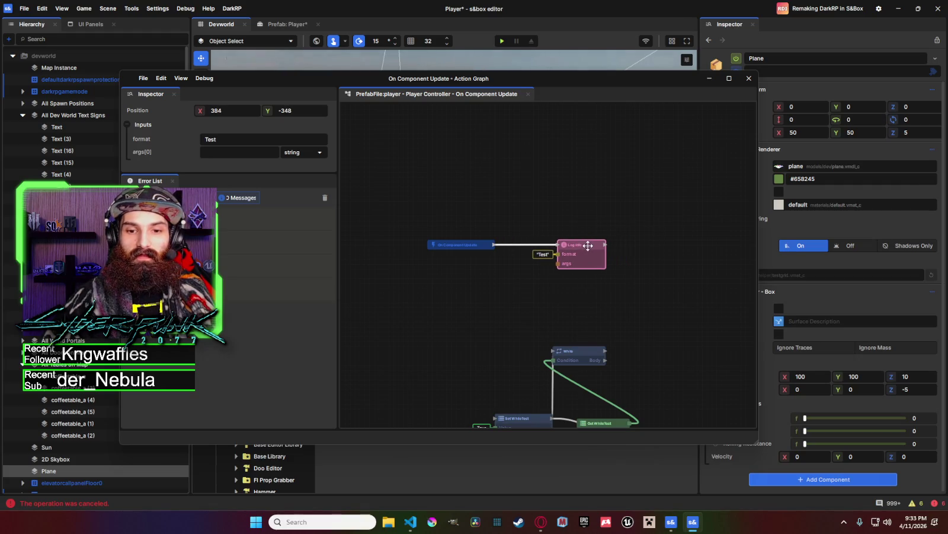
pyautogui.click(613, 213)
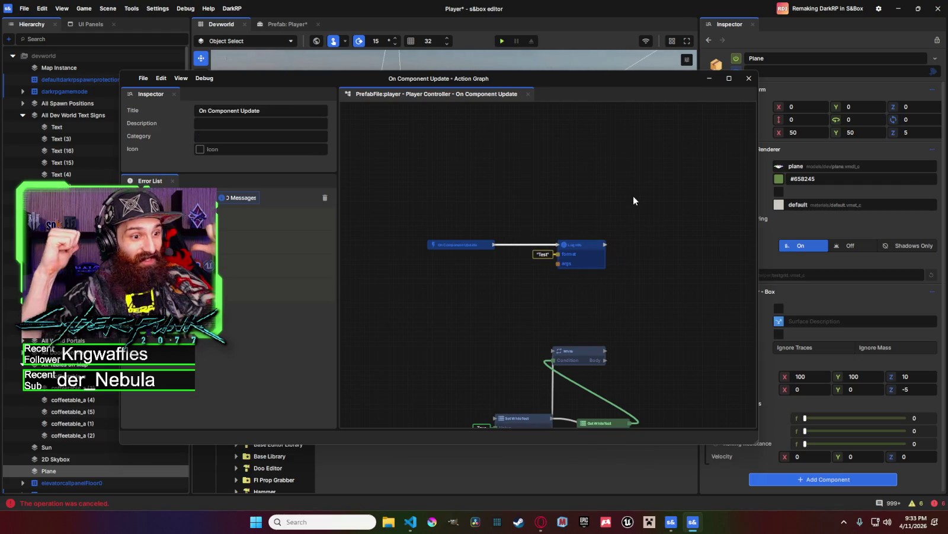
pyautogui.moveTo(647, 295); pyautogui.dragTo(534, 237)
pyautogui.press('Delete')
pyautogui.hotkey('ctrl', 's')
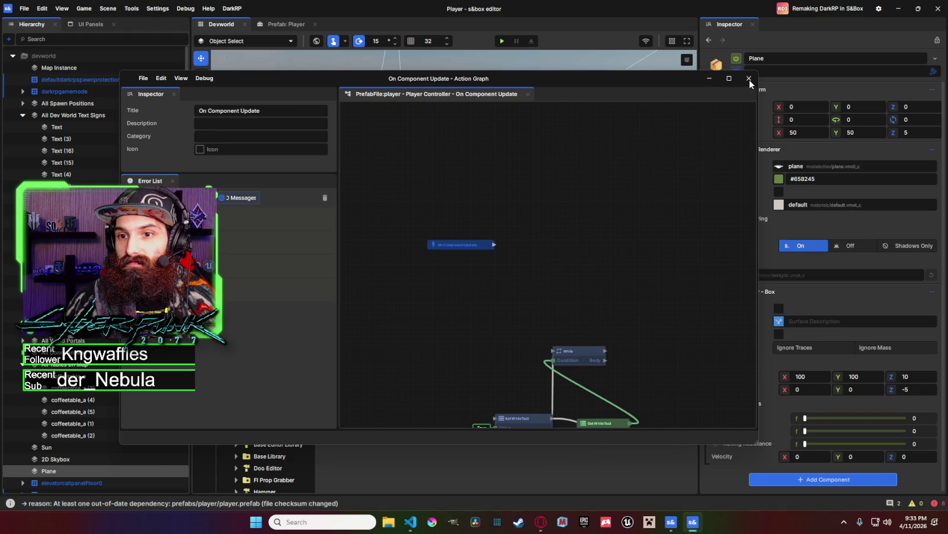
pyautogui.click(749, 78)
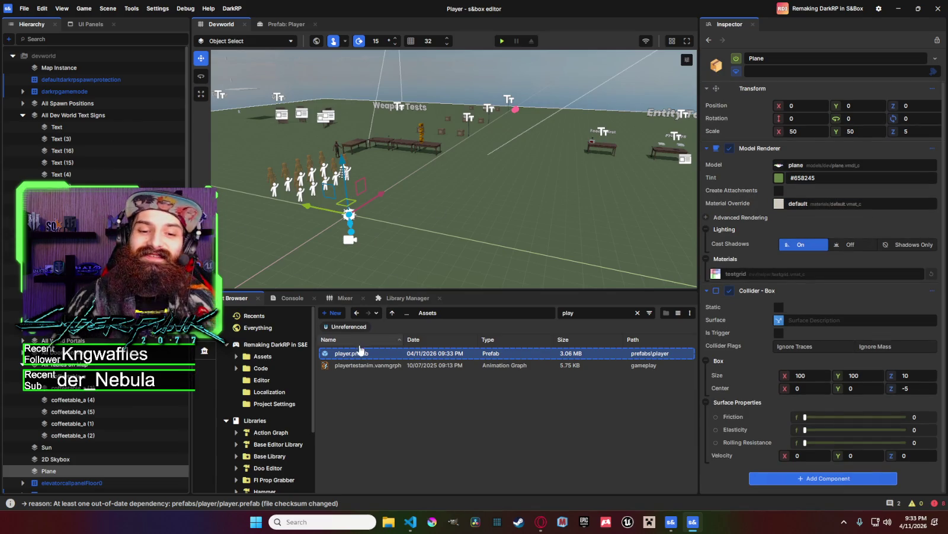
# - View Darkrp Player Info's component events in player.prefab, then return to Devworld and clear the search
pyautogui.doubleClick(378, 355)
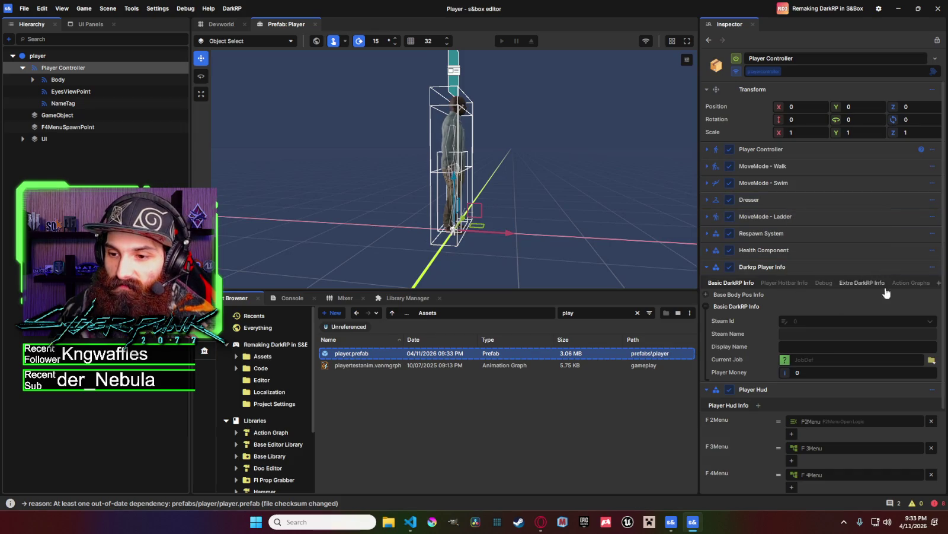
pyautogui.click(934, 267)
pyautogui.click(922, 284)
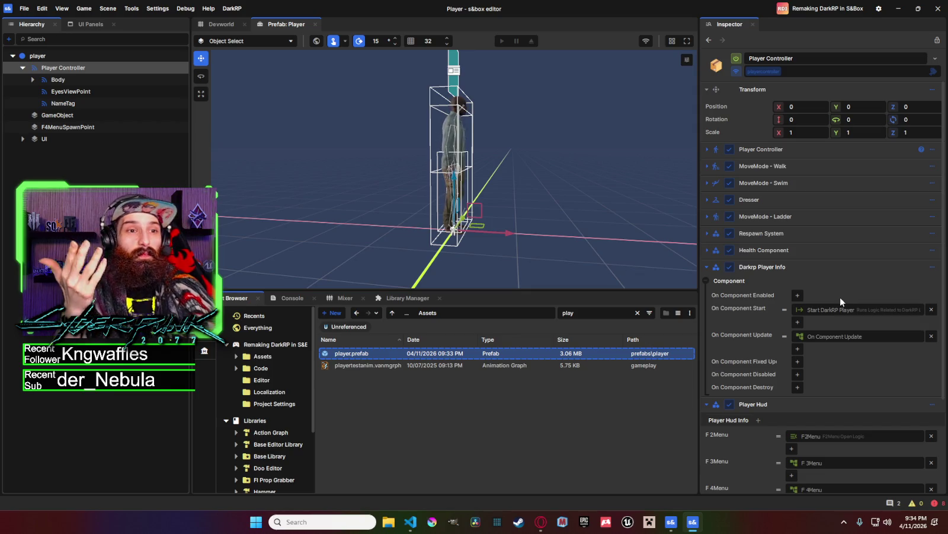
pyautogui.click(218, 23)
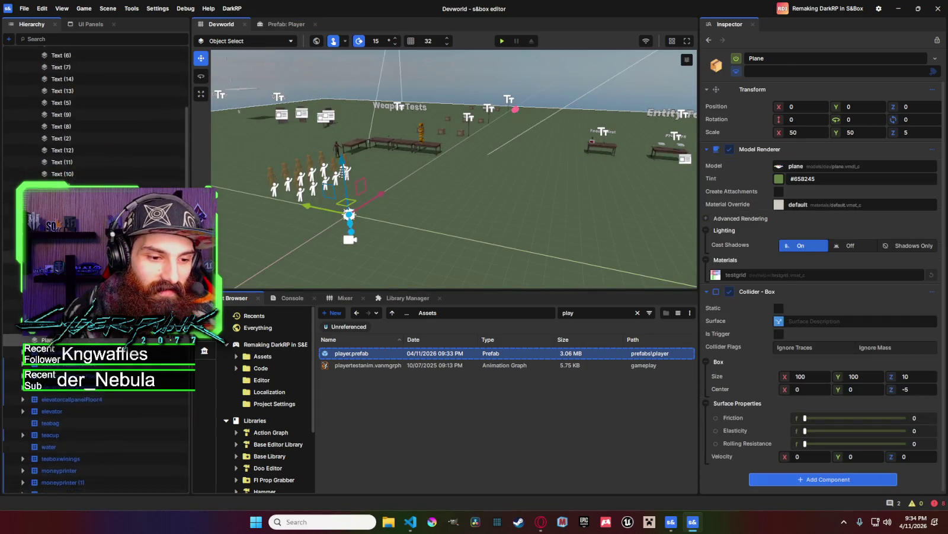
pyautogui.click(637, 313)
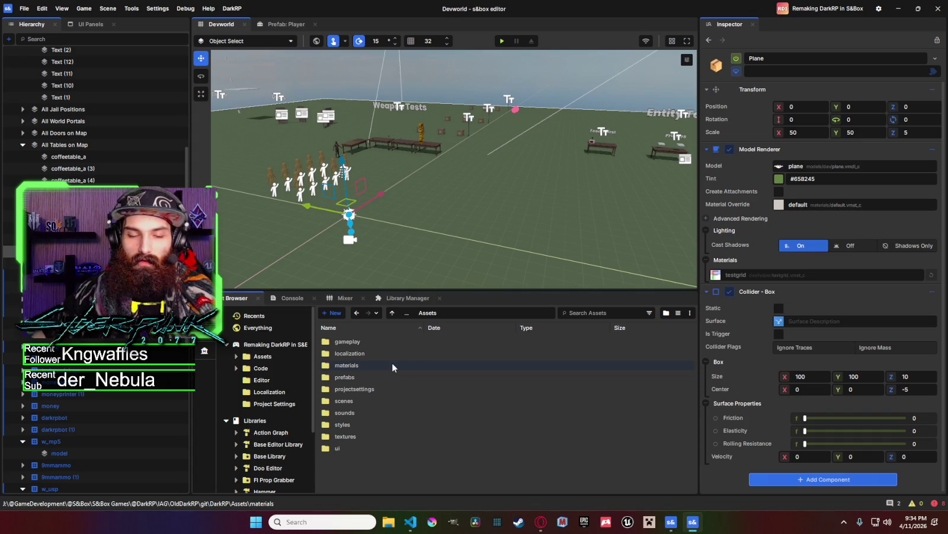
# - Open the gameplay > jobs folder in the Asset Browser
pyautogui.doubleClick(358, 342)
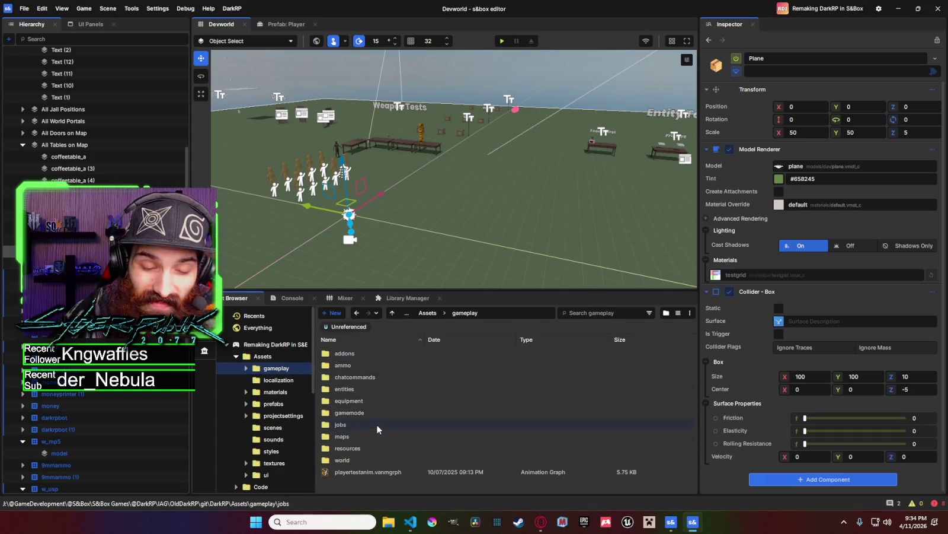
pyautogui.click(393, 425)
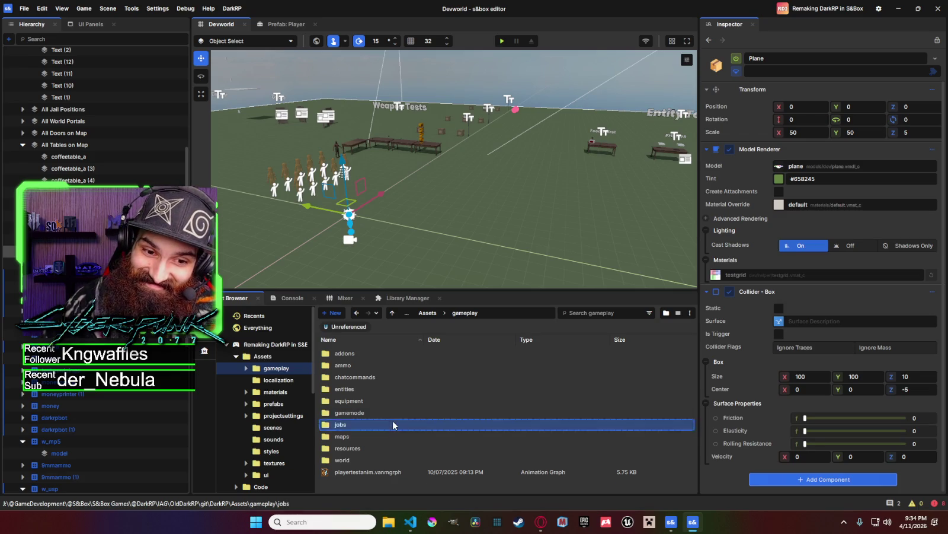
pyautogui.doubleClick(393, 425)
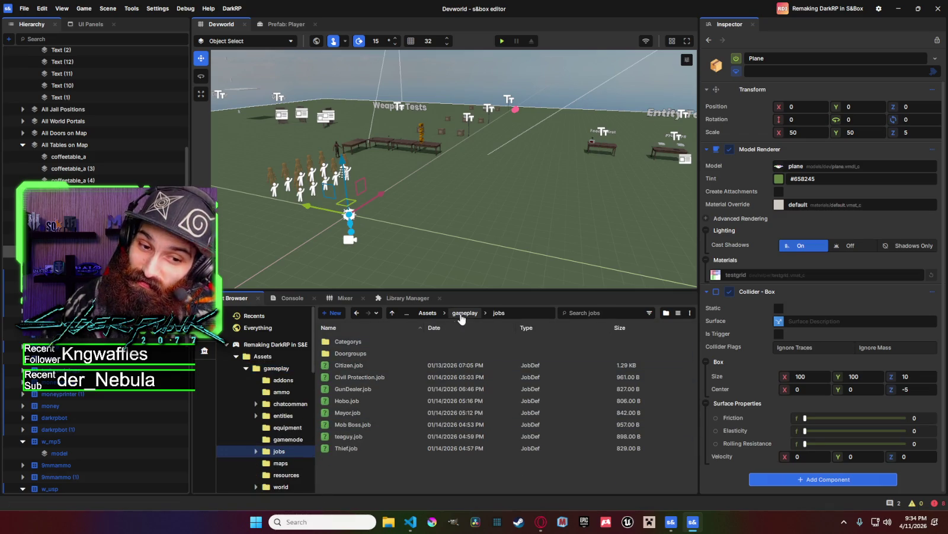
pyautogui.click(460, 318)
pyautogui.doubleClick(396, 421)
# - Inspect Civil Protection.job's settings, then go back up to the gameplay folder
pyautogui.click(396, 377)
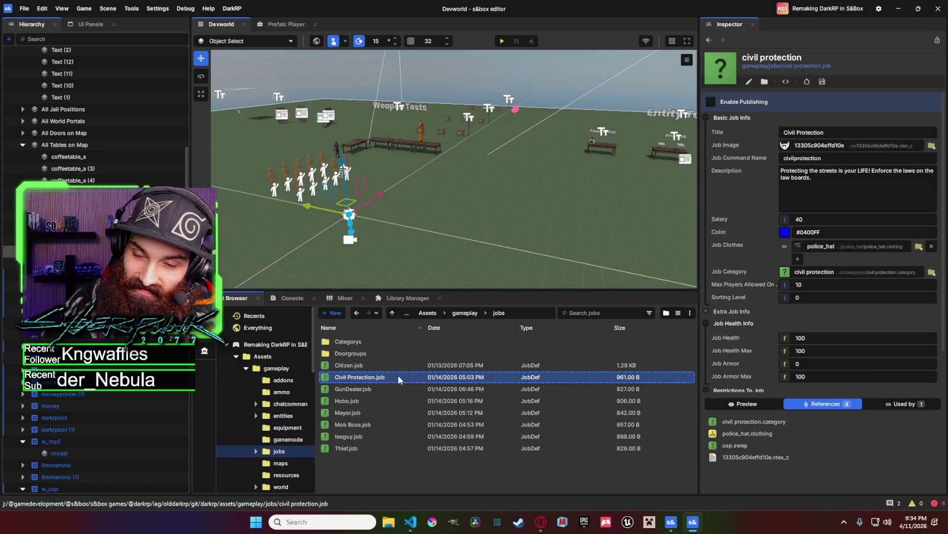
pyautogui.scroll(-2, 739, 256)
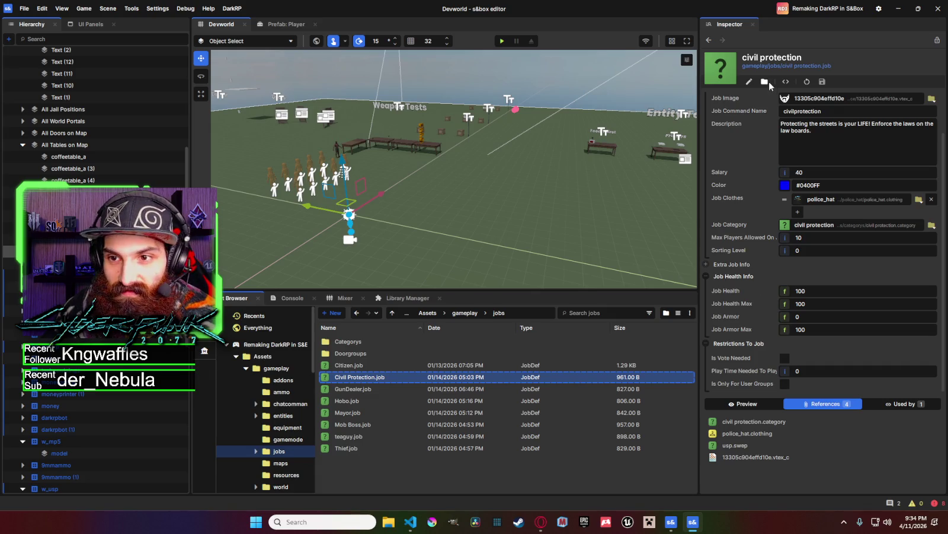
pyautogui.scroll(2, 773, 183)
pyautogui.scroll(-2, 767, 195)
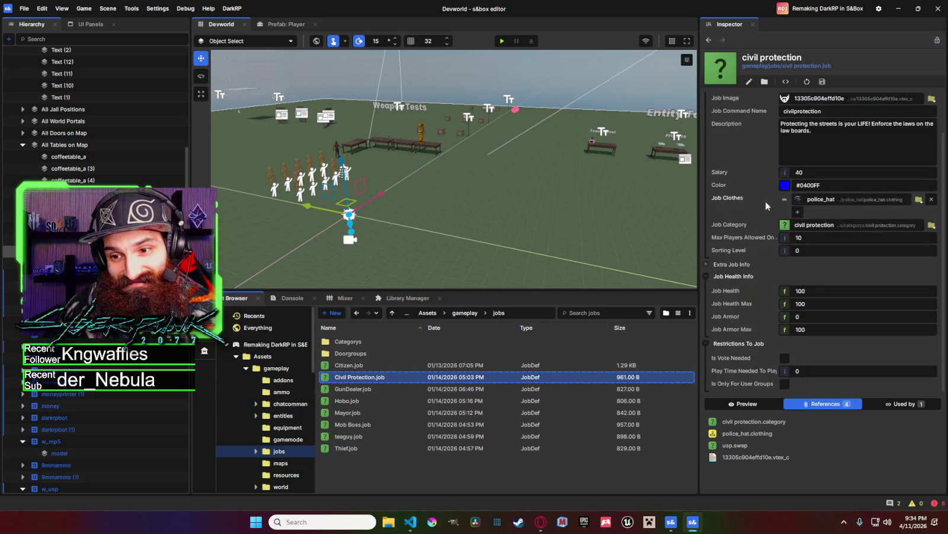
pyautogui.scroll(2, 774, 213)
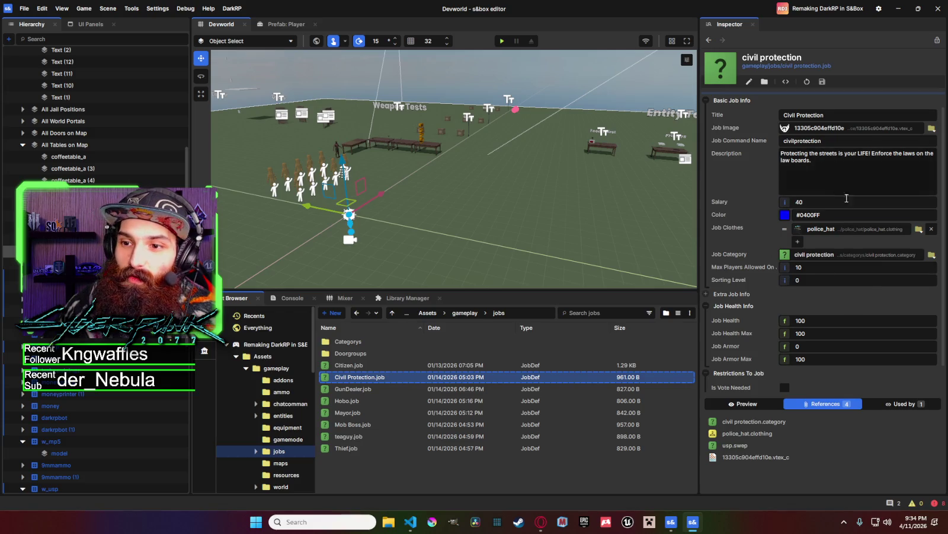
pyautogui.scroll(-2, 777, 278)
pyautogui.click(466, 313)
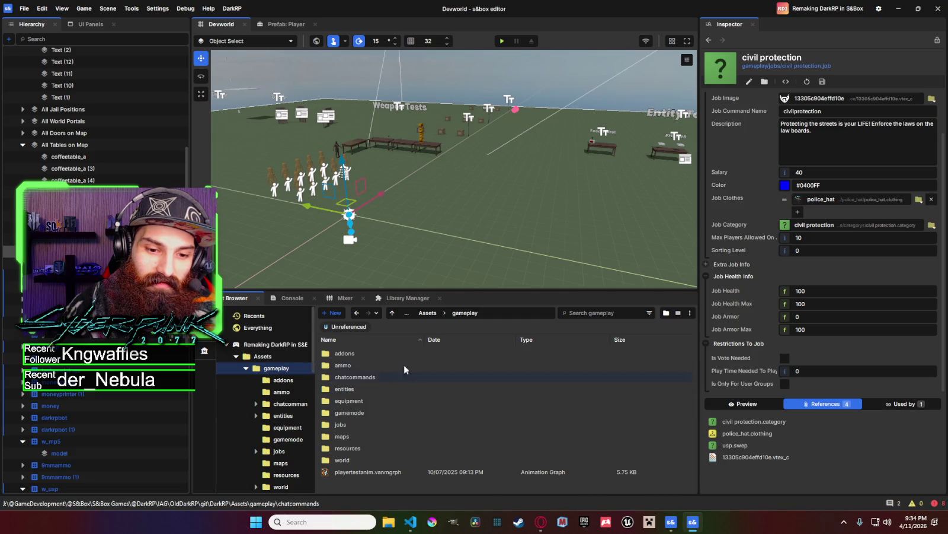
# - Browse to Assets > gameplay > equipment and select hands.swep instead of the shotgun
pyautogui.click(428, 312)
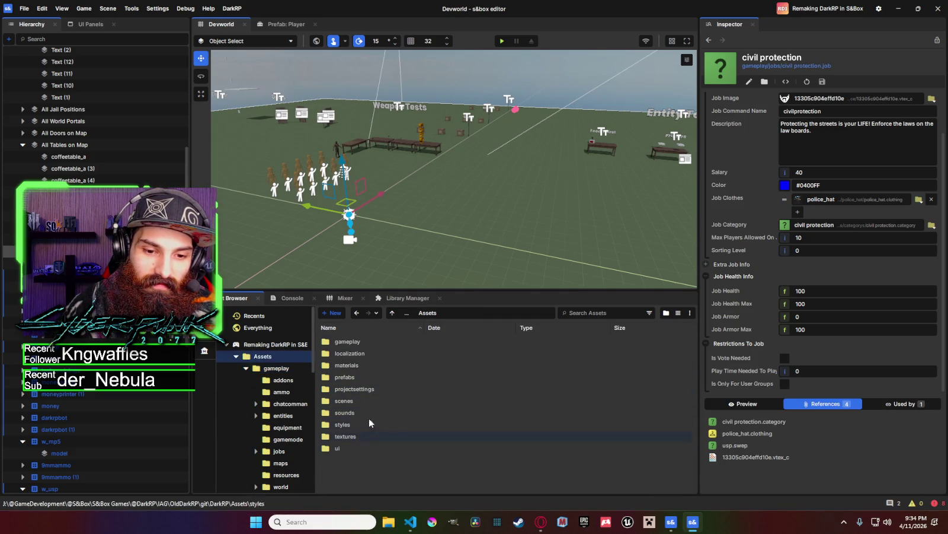
pyautogui.doubleClick(383, 345)
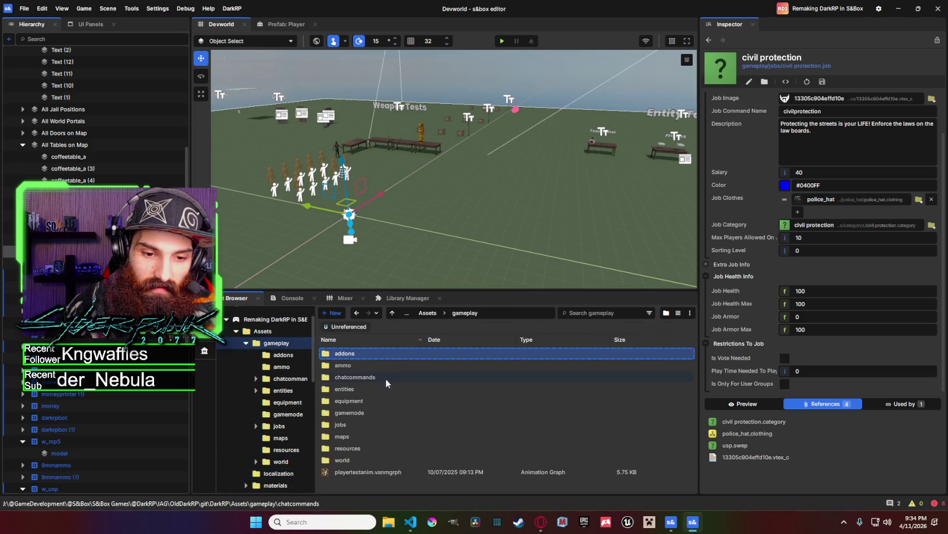
pyautogui.doubleClick(381, 400)
pyautogui.click(370, 424)
pyautogui.click(522, 377)
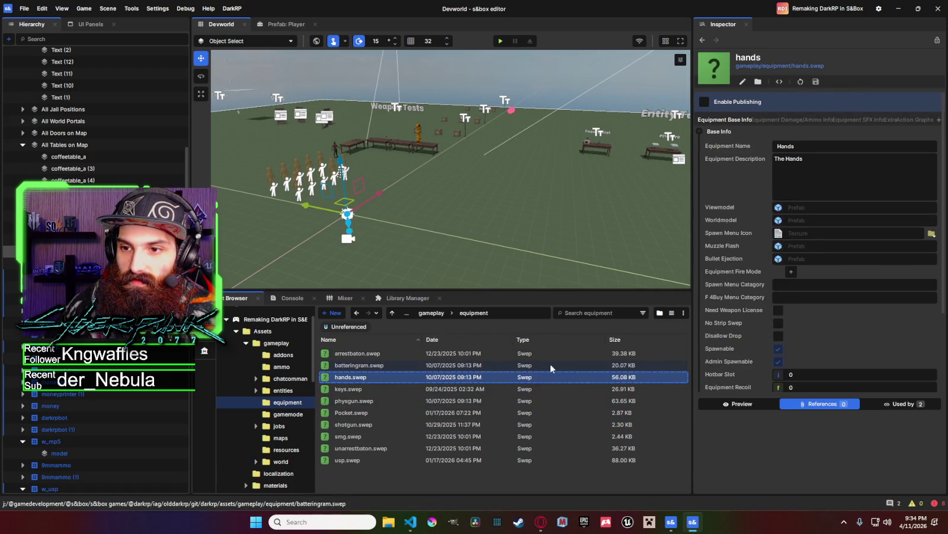
# - Switch hands.swep's Inspector to Action Graphs, where Custom Fire Swep uses Graph Fire Equipment
pyautogui.scroll(-3, 791, 212)
pyautogui.scroll(5, 791, 213)
pyautogui.click(858, 120)
pyautogui.click(888, 121)
pyautogui.click(916, 120)
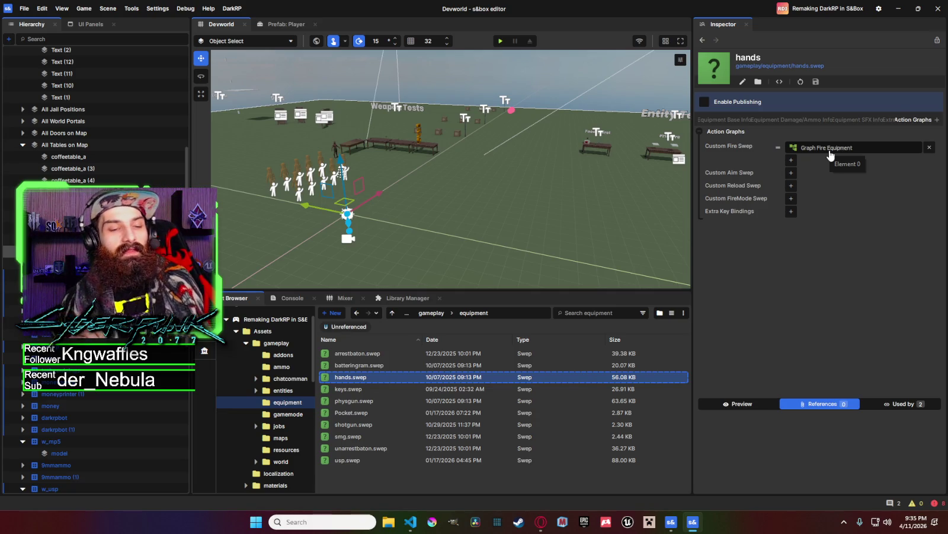
pyautogui.rightClick(359, 375)
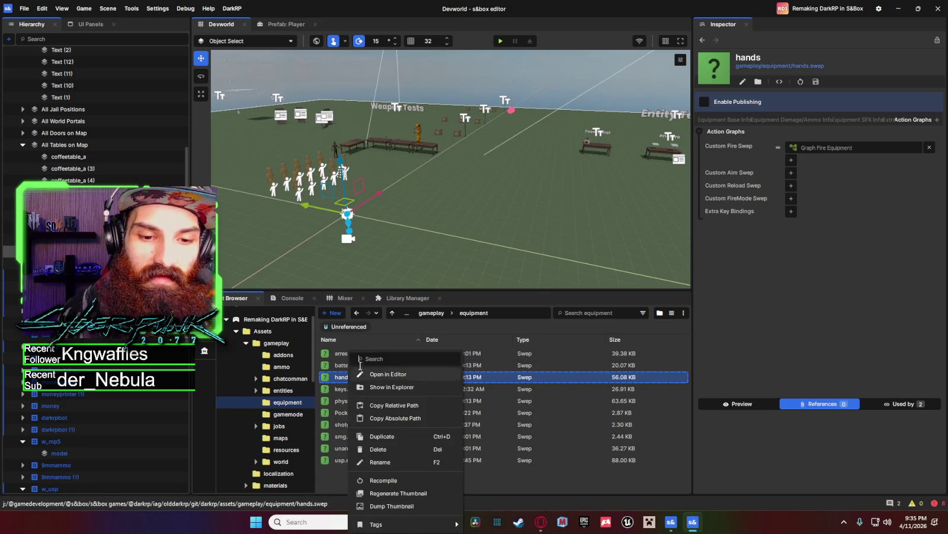
pyautogui.click(405, 386)
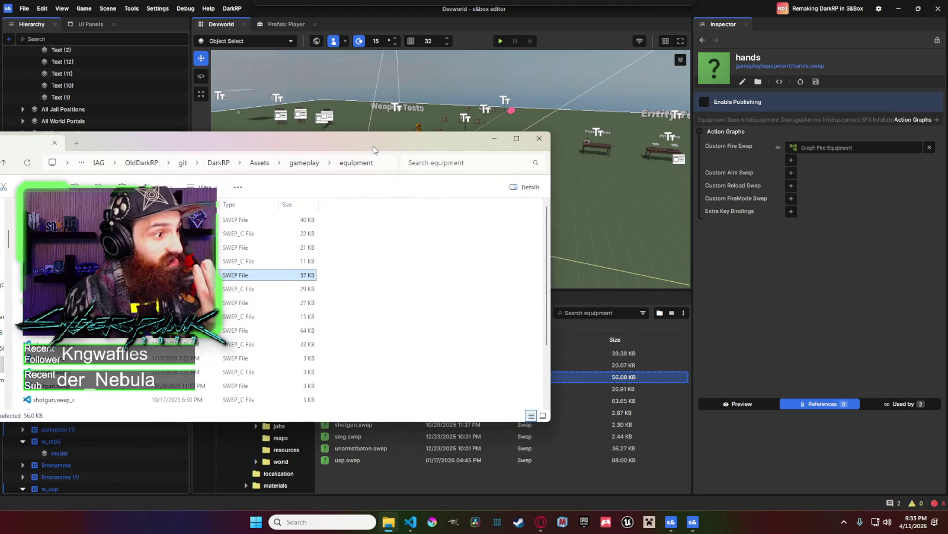
pyautogui.hotkey('alt', 'Tab')
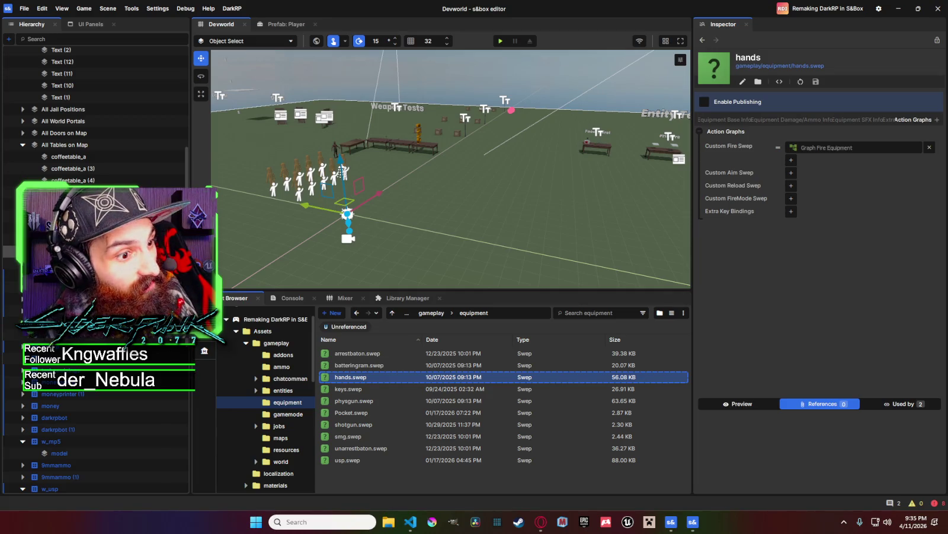
pyautogui.click(433, 312)
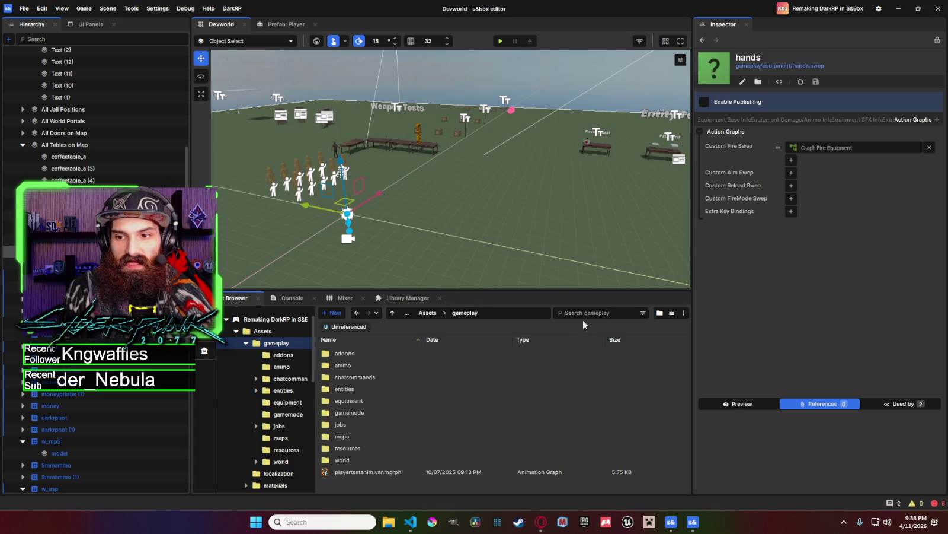
pyautogui.doubleClick(841, 155)
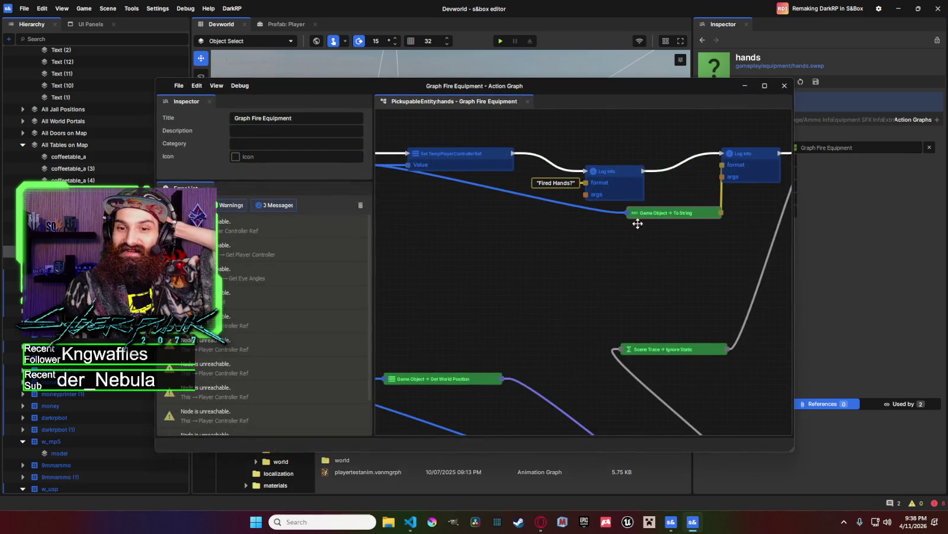
pyautogui.scroll(-5, 638, 222)
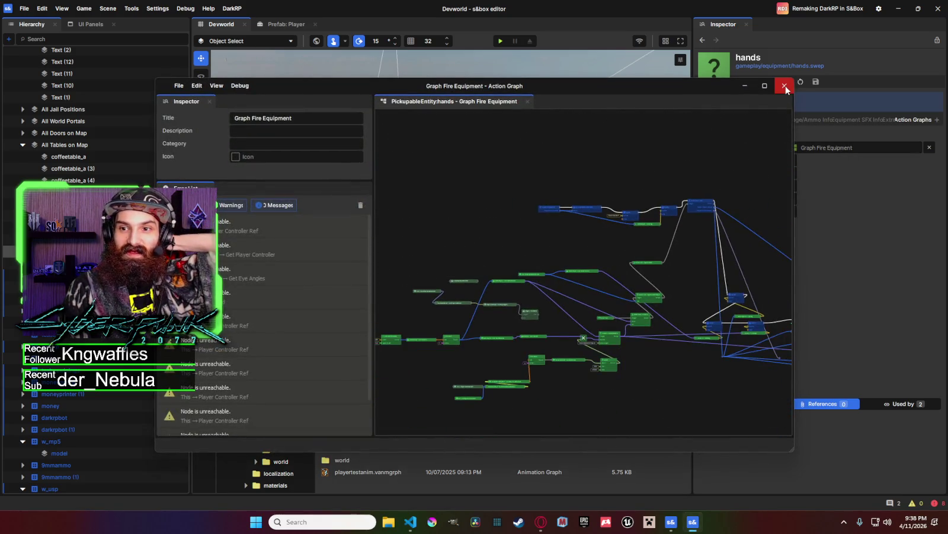
pyautogui.click(784, 86)
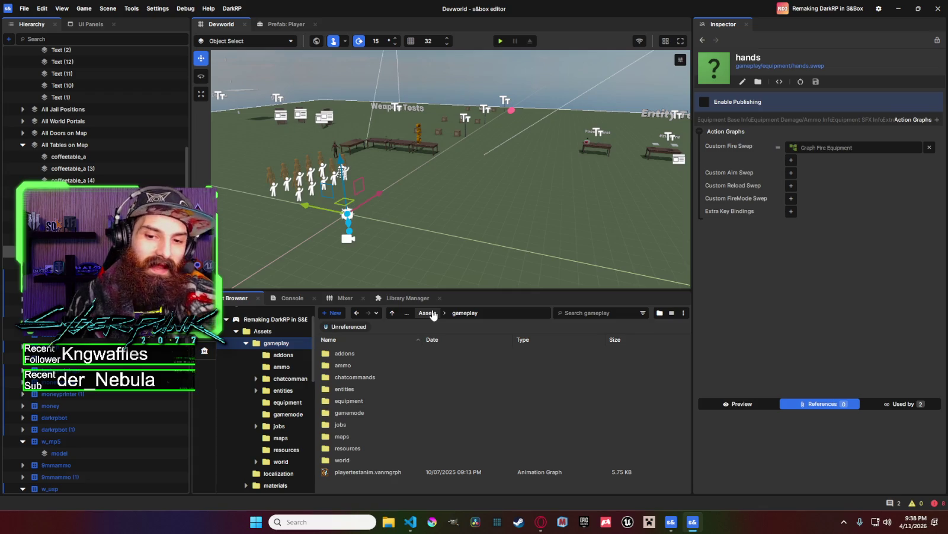
pyautogui.click(431, 313)
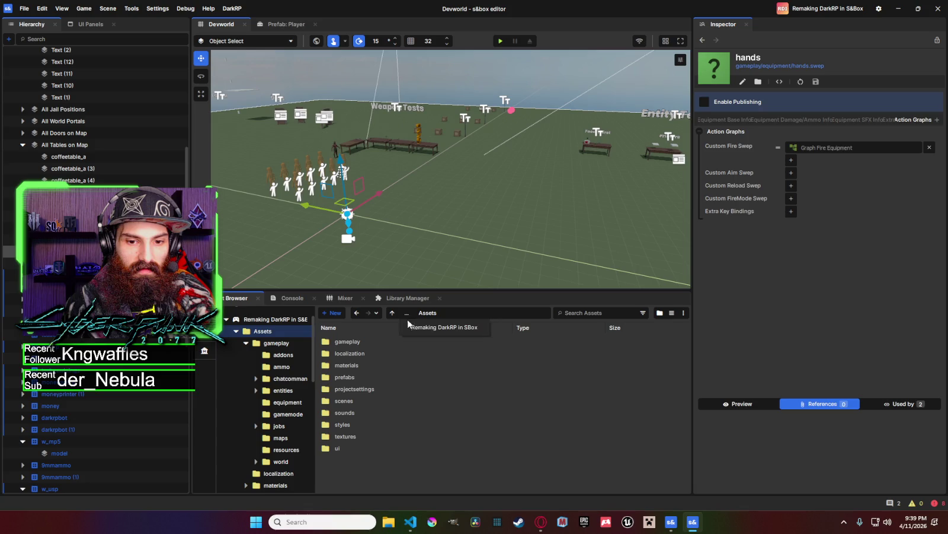
# - Go back to the project root folder and open the Assets folder
pyautogui.hotkey('alt', 'Left')
pyautogui.click(405, 363)
pyautogui.click(270, 324)
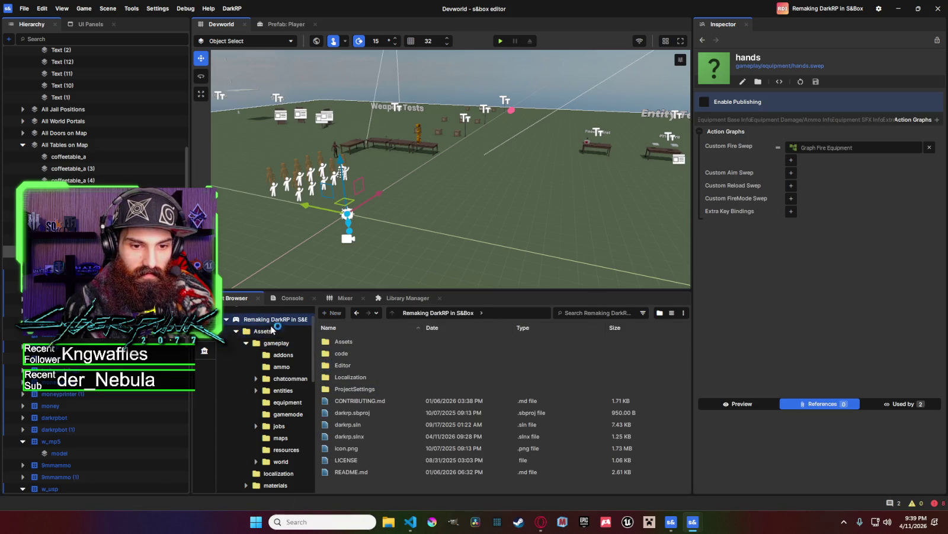
pyautogui.click(378, 345)
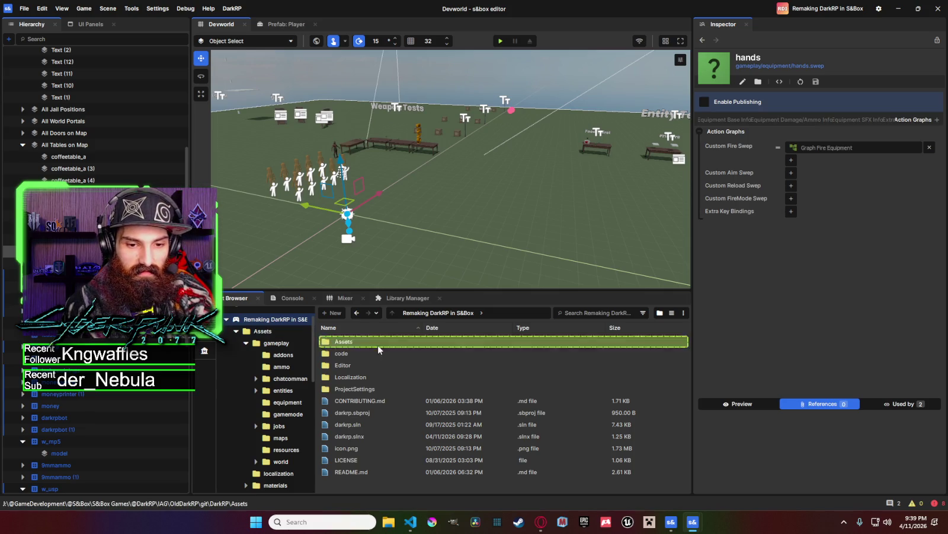
pyautogui.doubleClick(378, 344)
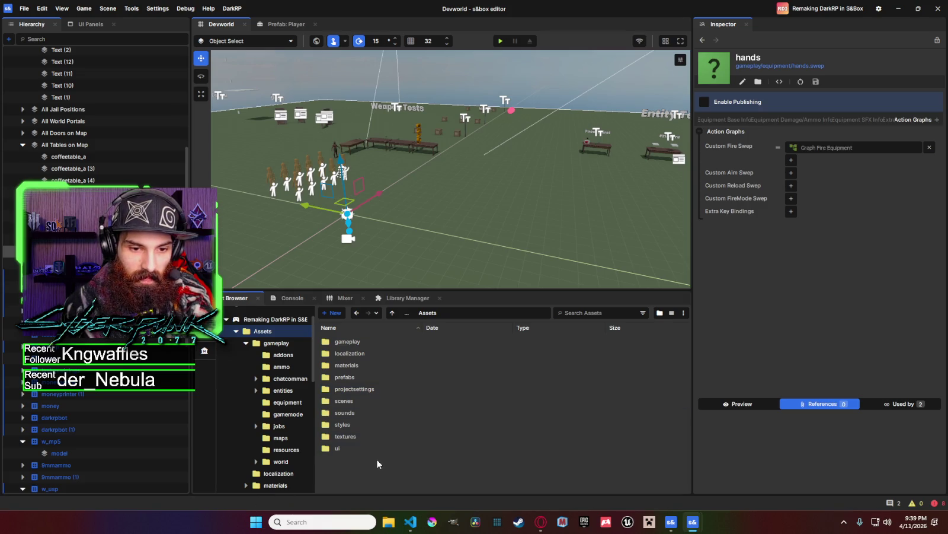
# - Use the Assets and gameplay folders' context menus to reveal gameplay in Explorer
pyautogui.rightClick(270, 333)
pyautogui.click(470, 346)
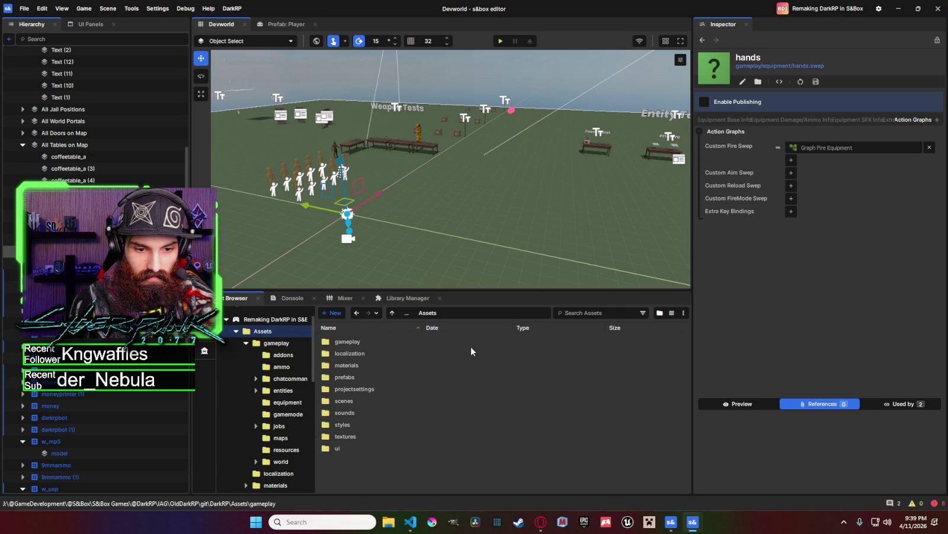
pyautogui.rightClick(358, 342)
pyautogui.click(441, 494)
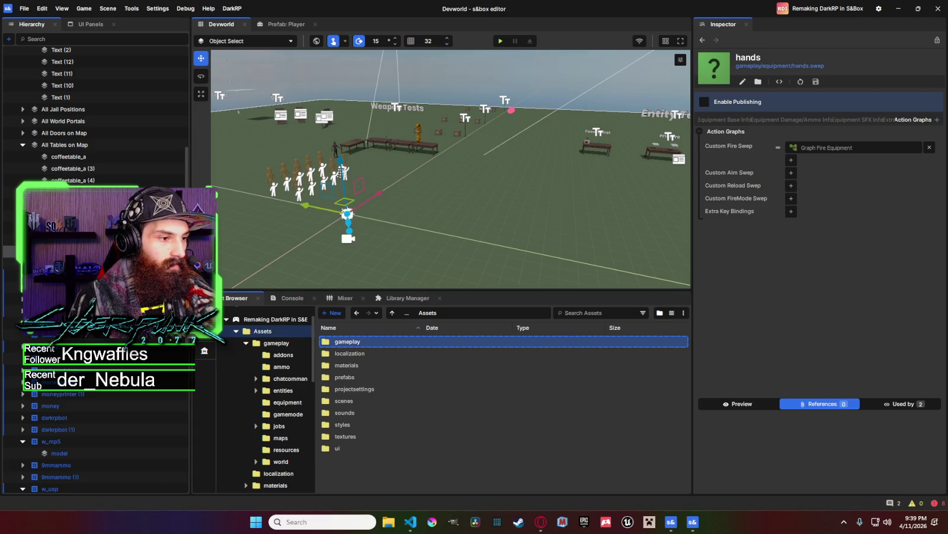
pyautogui.moveTo(692, 522)
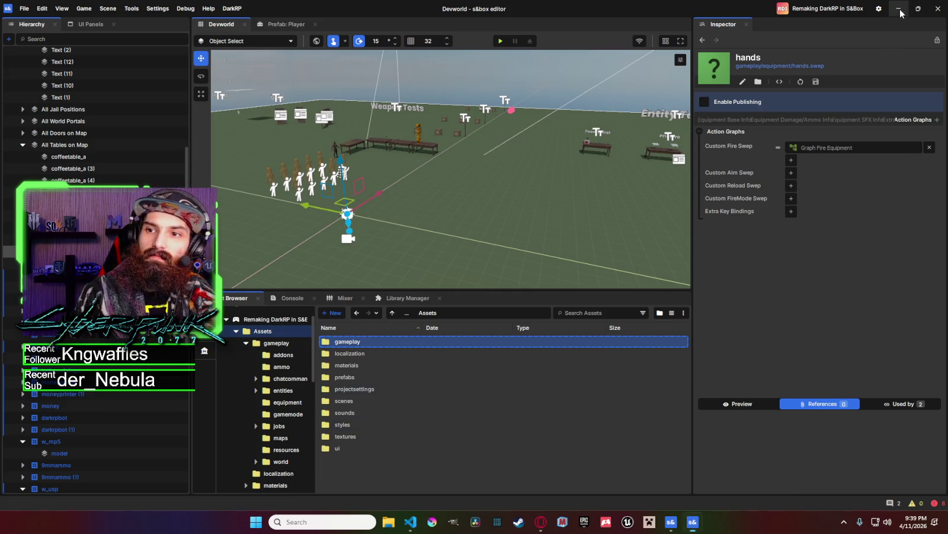
# - Minimize the Devworld editor window and drag the Explorer window into view
pyautogui.click(734, 474)
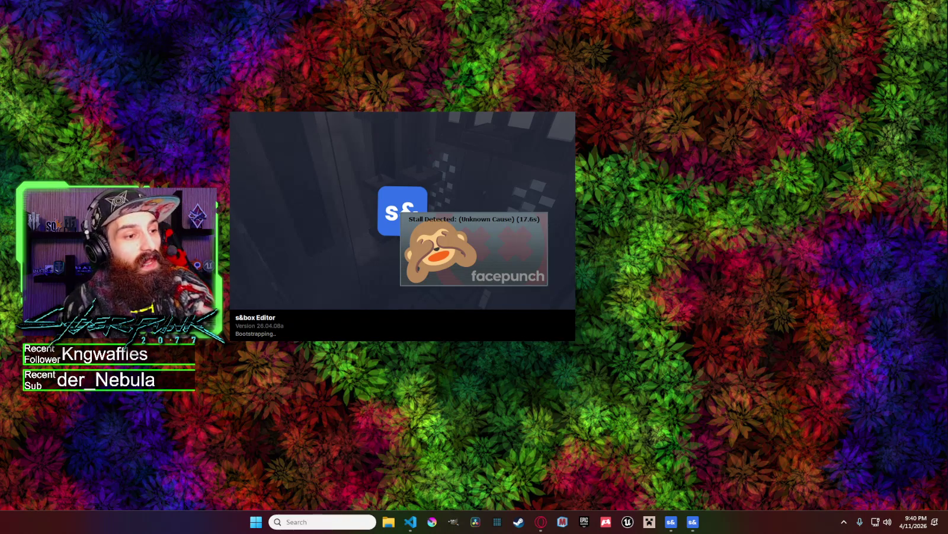
pyautogui.moveTo(0, 211); pyautogui.dragTo(313, 211)
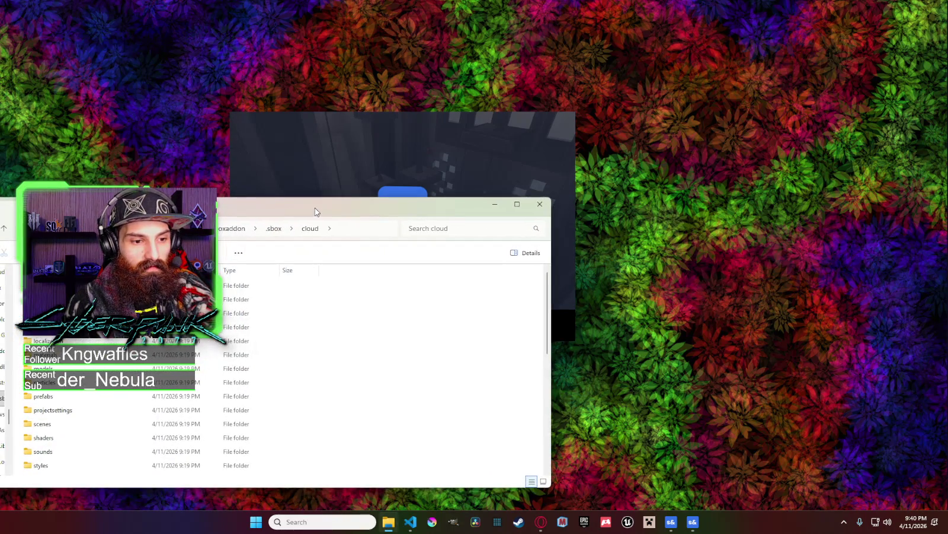
# - Move the Explorer window higher and open the testsandboxaddon project's .sbox and cloud folders
pyautogui.click(271, 229)
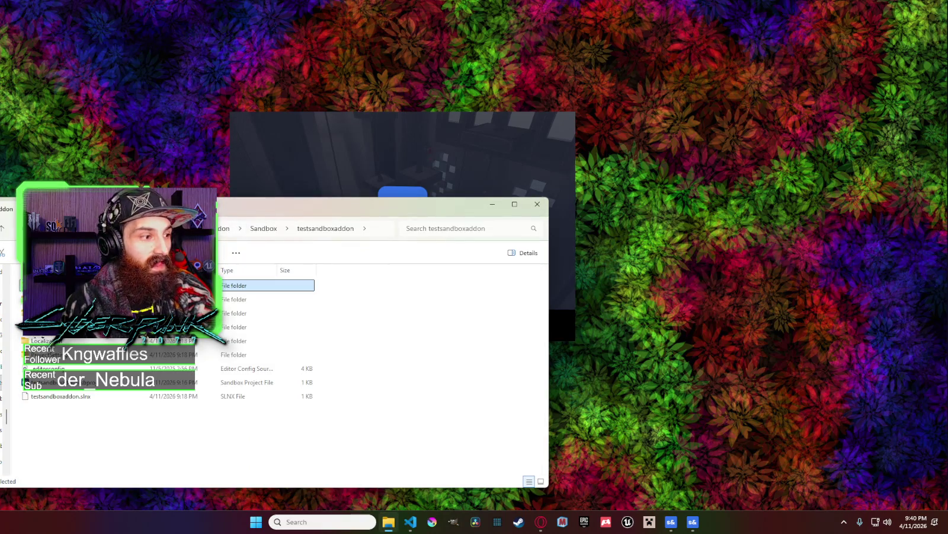
pyautogui.moveTo(131, 205); pyautogui.dragTo(131, 55)
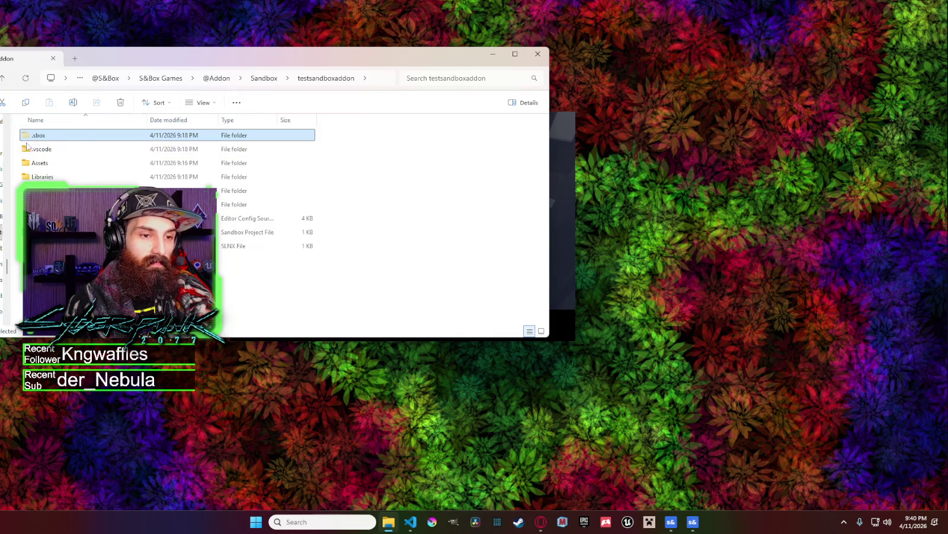
pyautogui.doubleClick(54, 137)
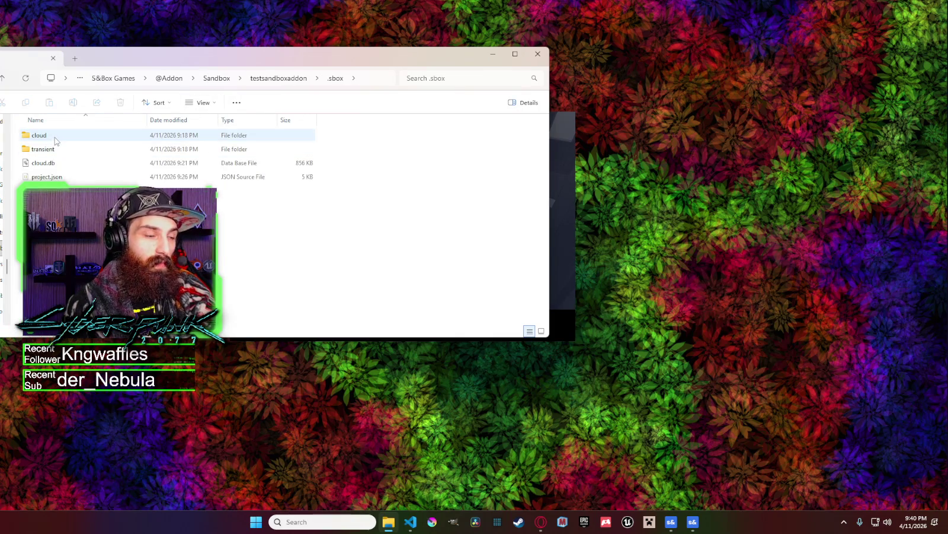
pyautogui.doubleClick(54, 137)
# - Select and scroll through the cloud subfolders, from freecam downward
pyautogui.moveTo(386, 284)
pyautogui.mouseDown()
pyautogui.moveTo(36, 127)
pyautogui.moveTo(72, 166)
pyautogui.mouseUp()
pyautogui.moveTo(259, 262)
pyautogui.mouseDown()
pyautogui.moveTo(387, 250)
pyautogui.moveTo(371, 275)
pyautogui.moveTo(213, 185)
pyautogui.moveTo(400, 241)
pyautogui.moveTo(314, 231)
pyautogui.moveTo(325, 230)
pyautogui.mouseUp()
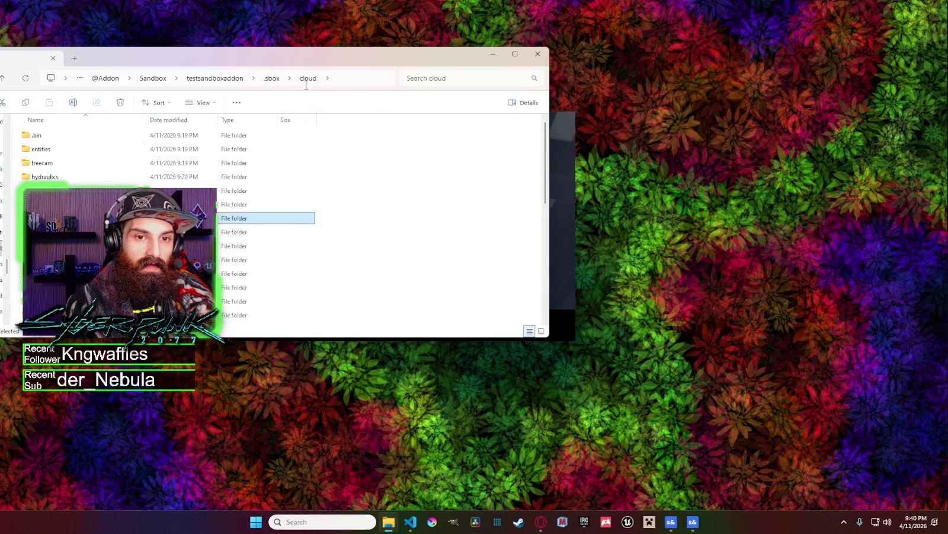
pyautogui.scroll(-3, 91, 159)
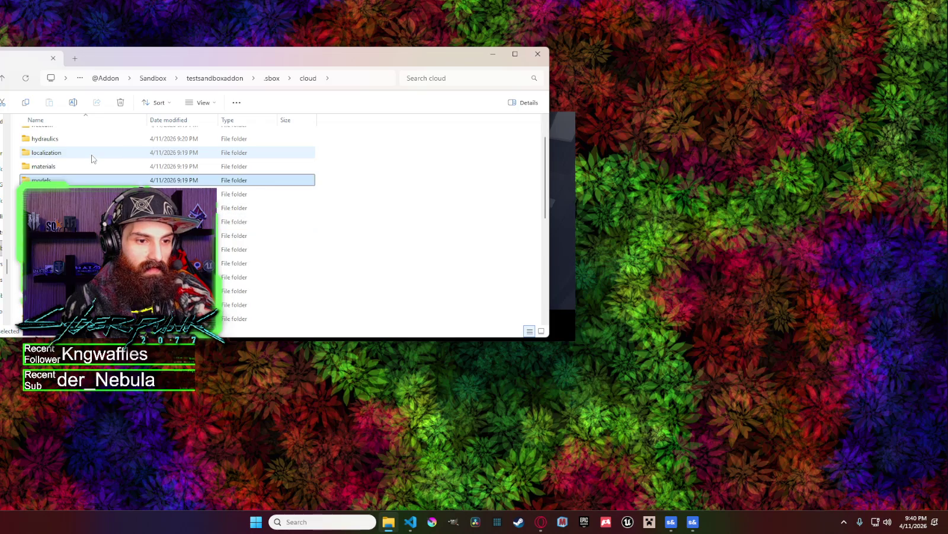
pyautogui.scroll(-3, 93, 159)
pyautogui.scroll(-3, 93, 159)
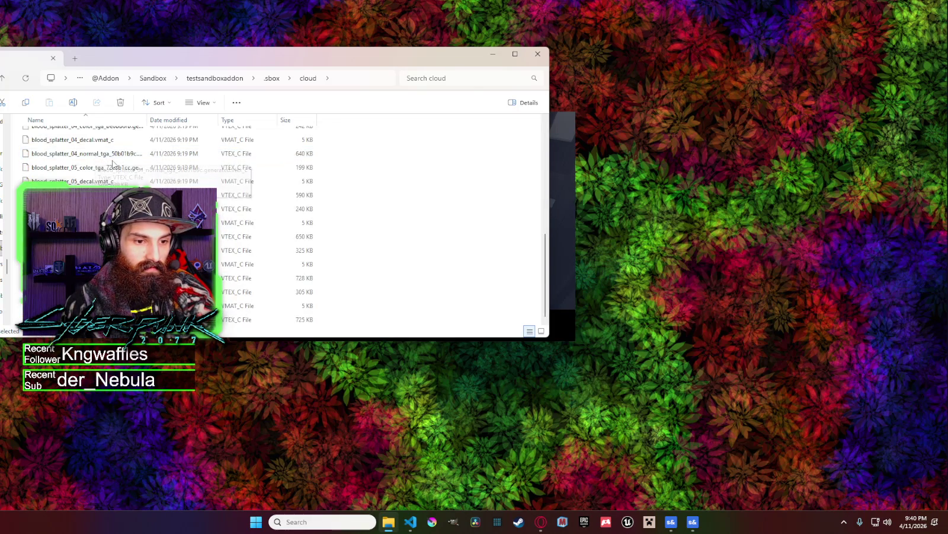
pyautogui.scroll(10, 94, 159)
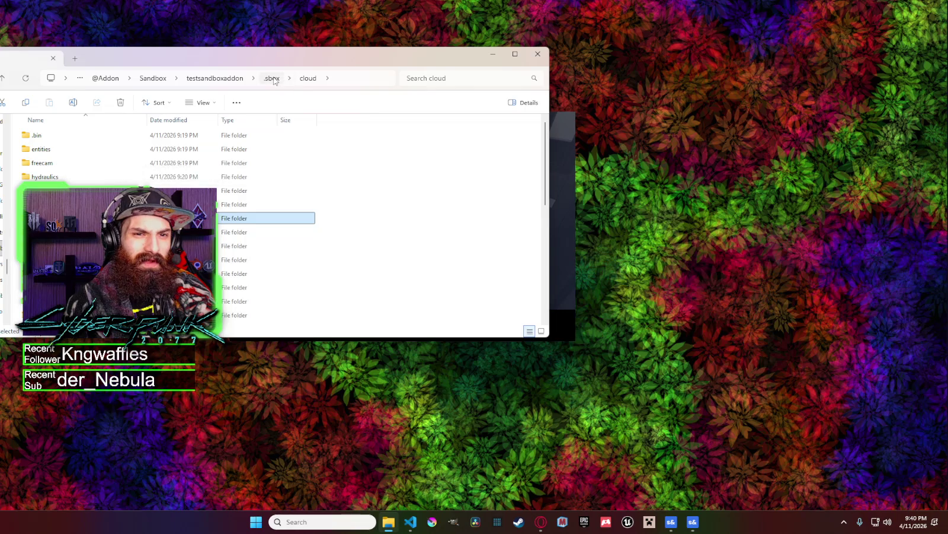
pyautogui.moveTo(426, 287)
pyautogui.mouseDown()
pyautogui.moveTo(223, 173)
pyautogui.moveTo(226, 143)
pyautogui.moveTo(382, 155)
pyautogui.mouseUp()
# - Open the .bin folder, return up to testsandboxaddon, and minimize Explorer
pyautogui.doubleClick(233, 135)
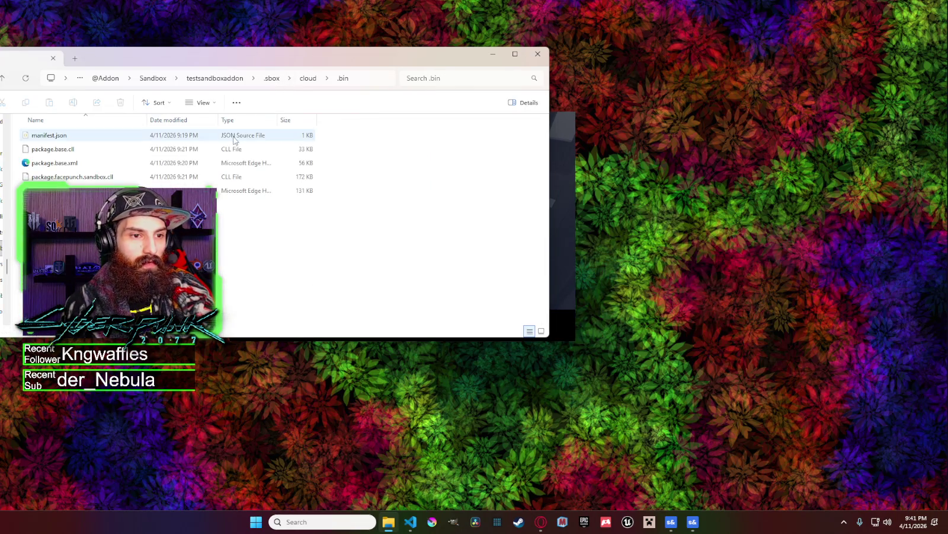
pyautogui.click(272, 78)
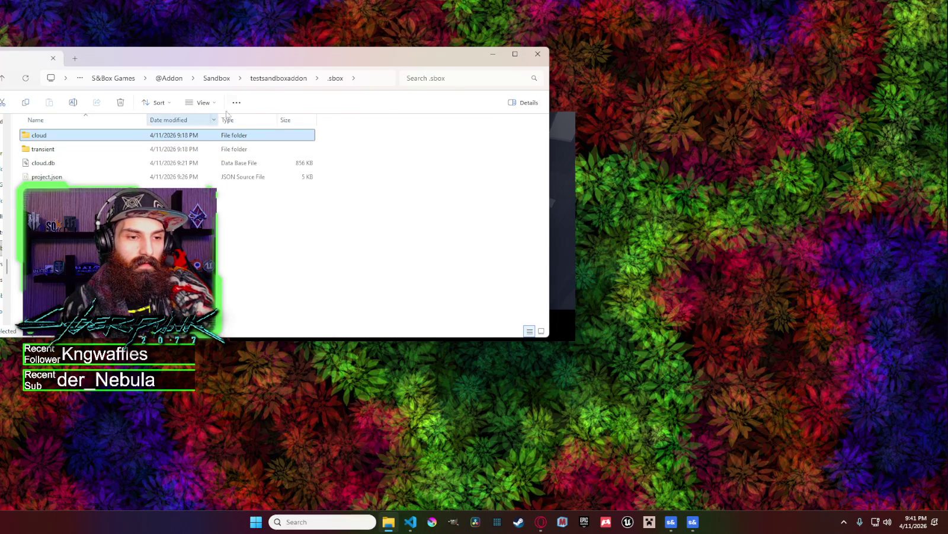
pyautogui.click(293, 78)
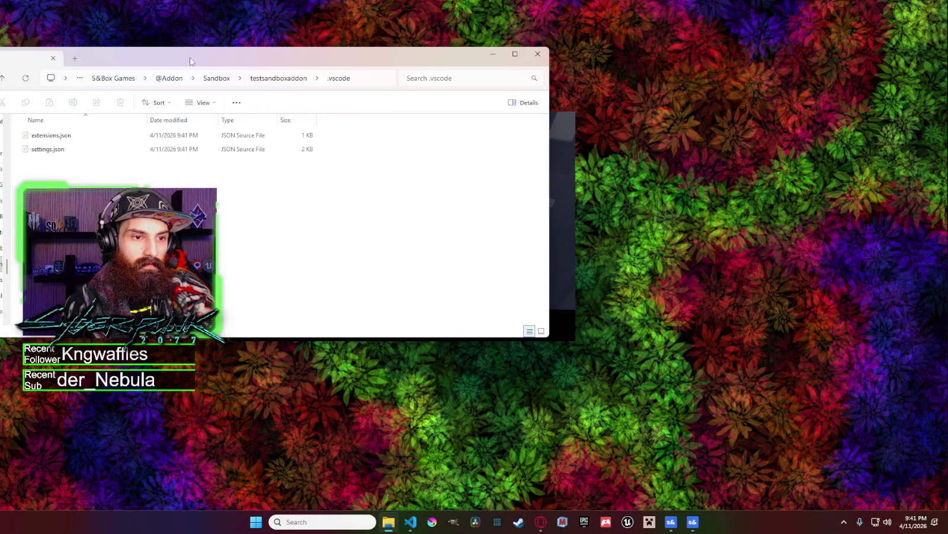
pyautogui.click(493, 54)
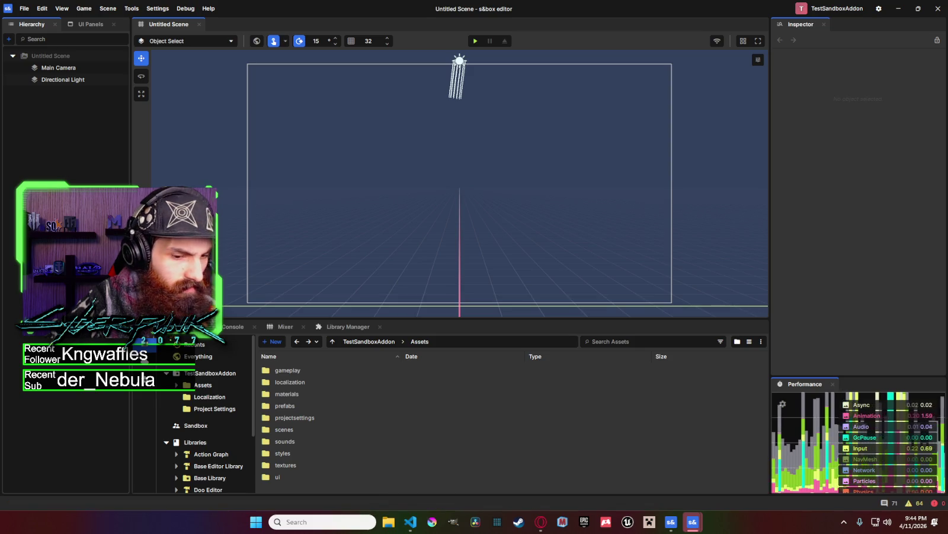
pyautogui.rightClick(208, 373)
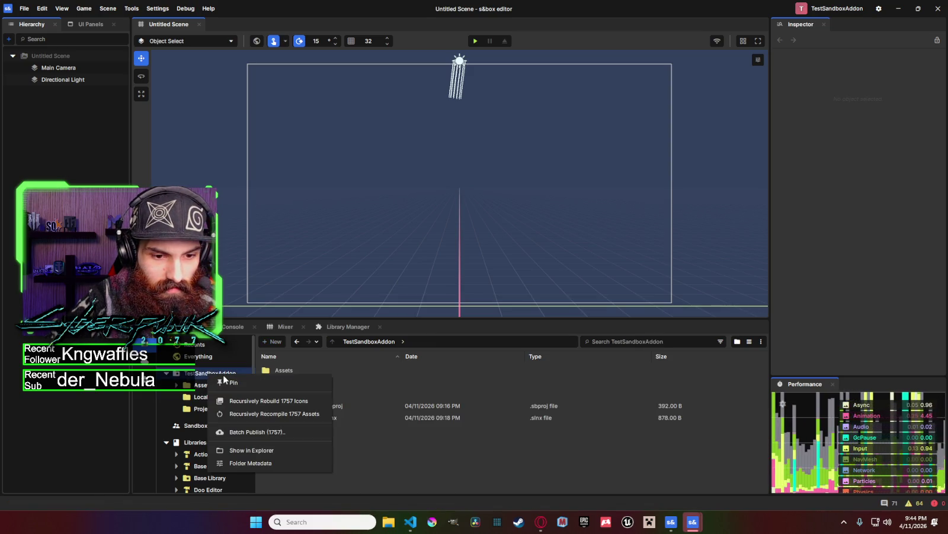
pyautogui.click(195, 400)
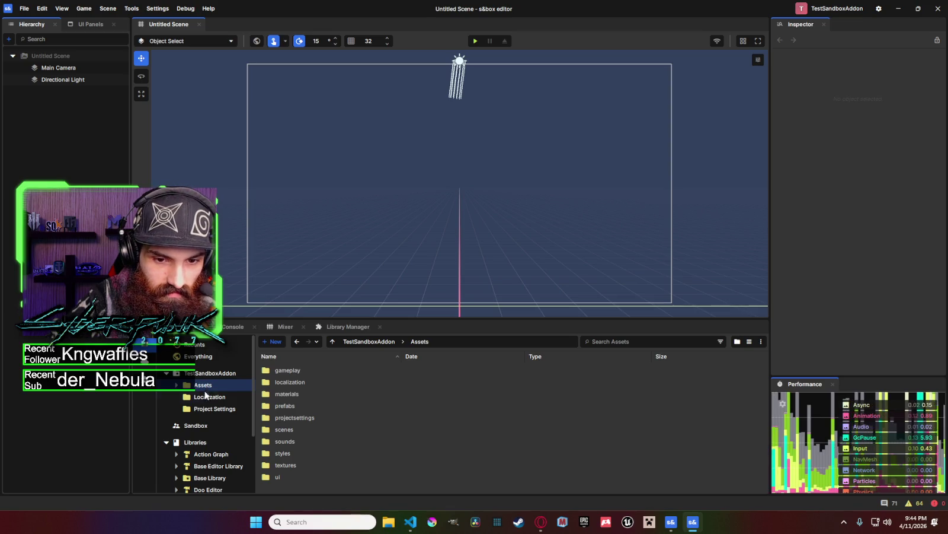
pyautogui.click(208, 396)
pyautogui.click(215, 409)
pyautogui.scroll(-2, 215, 409)
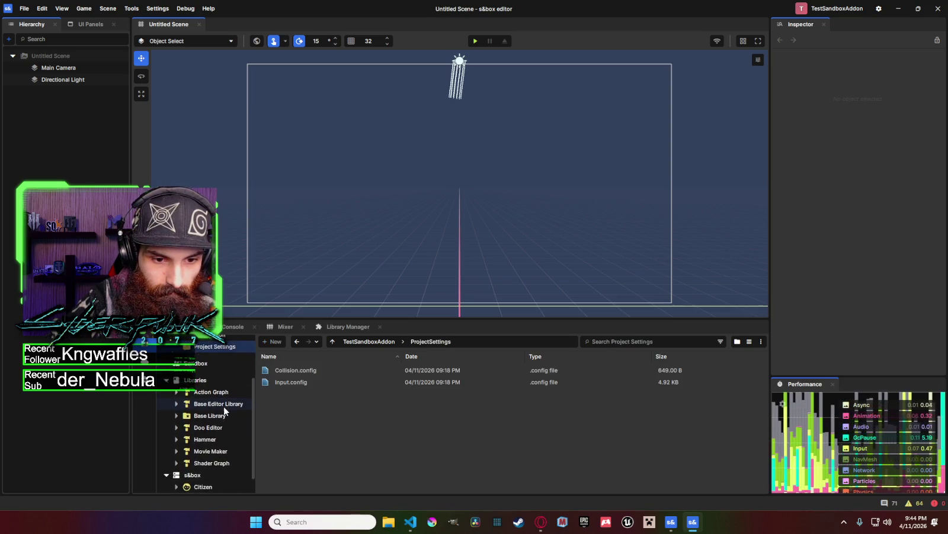
pyautogui.scroll(-3, 225, 409)
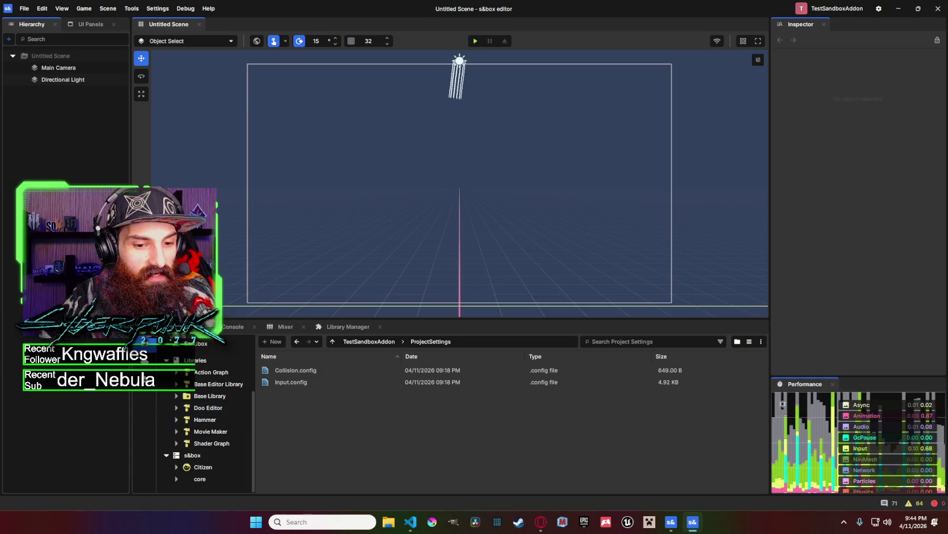
pyautogui.scroll(2, 215, 421)
pyautogui.scroll(3, 217, 423)
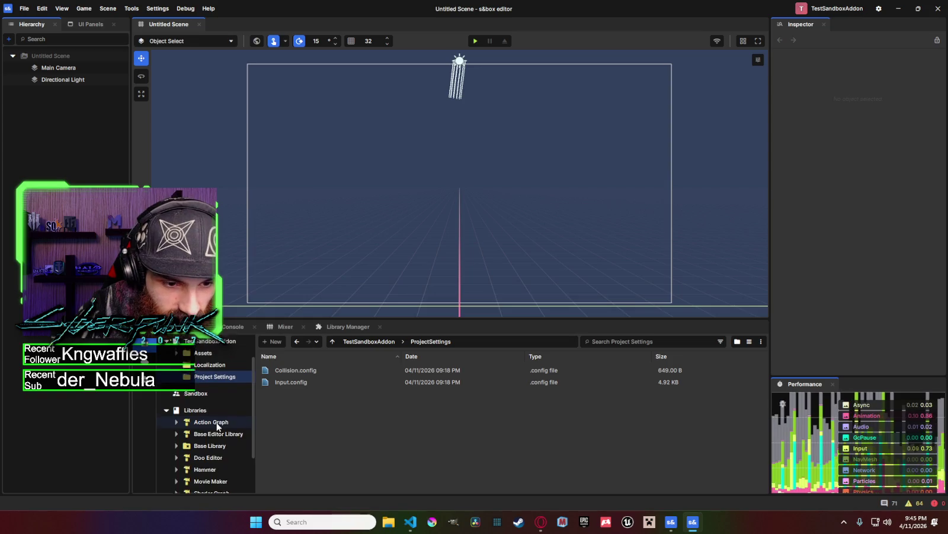
pyautogui.click(219, 374)
pyautogui.click(220, 384)
pyautogui.click(230, 375)
pyautogui.click(229, 380)
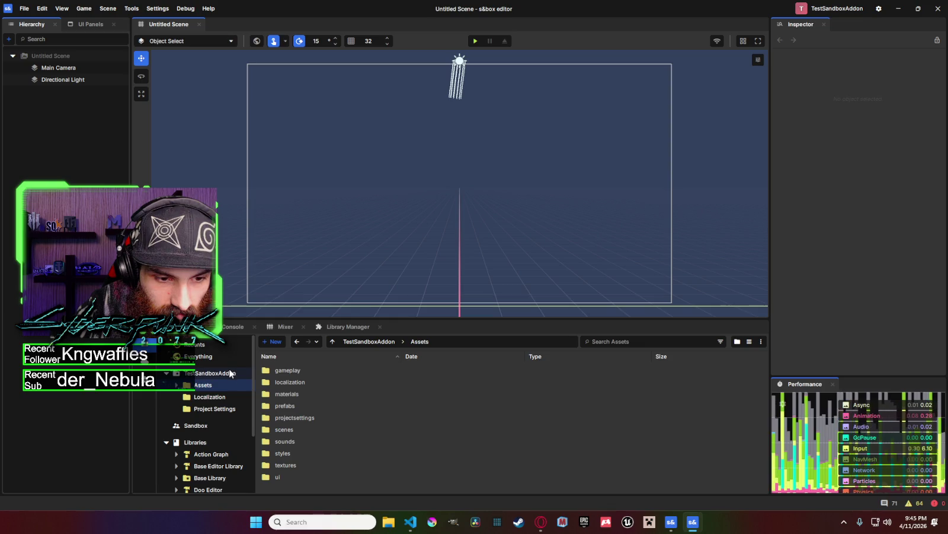
pyautogui.click(229, 373)
pyautogui.doubleClick(304, 369)
pyautogui.rightClick(217, 375)
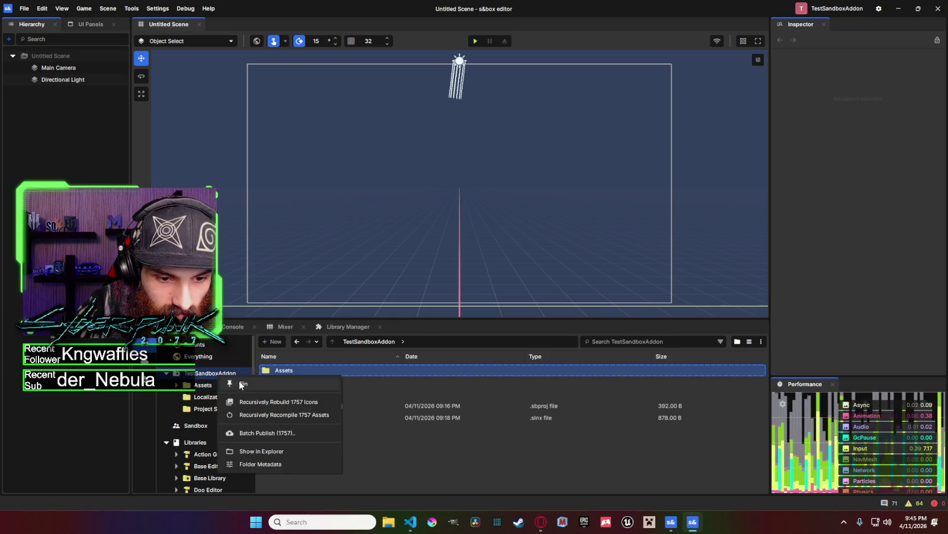
pyautogui.press('Escape')
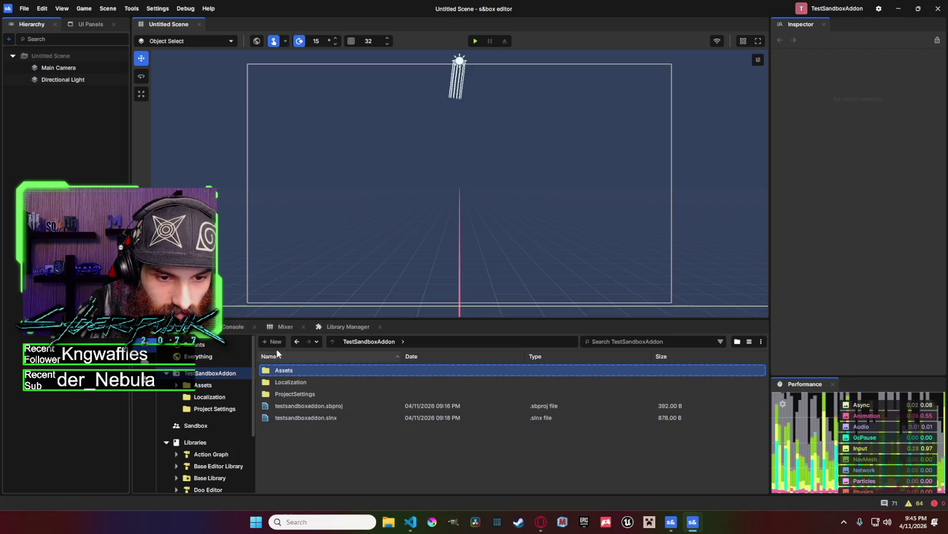
pyautogui.doubleClick(279, 373)
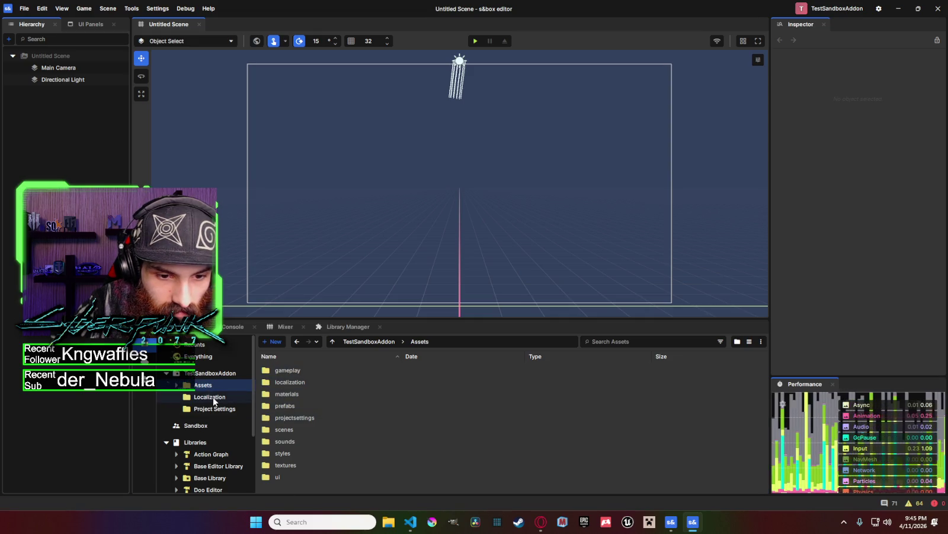
pyautogui.click(214, 397)
pyautogui.click(215, 409)
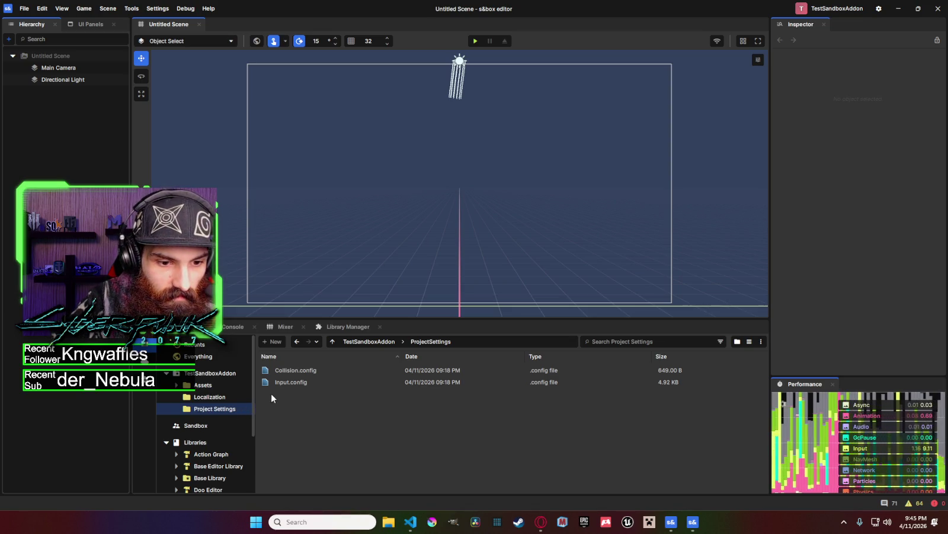
pyautogui.click(205, 373)
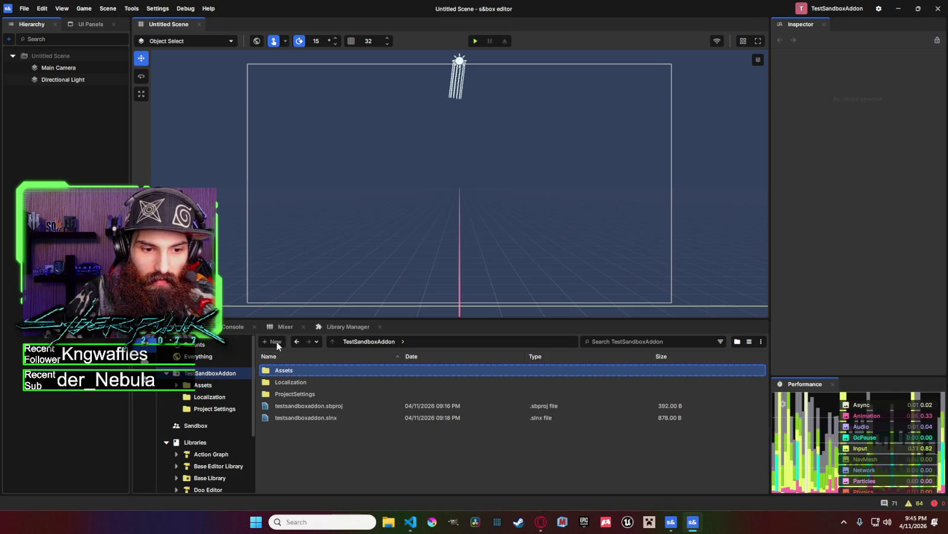
# - Bring up the TestSandboxAddon root folder's context menu and dismiss it
pyautogui.scroll(-3, 226, 392)
pyautogui.scroll(3, 233, 422)
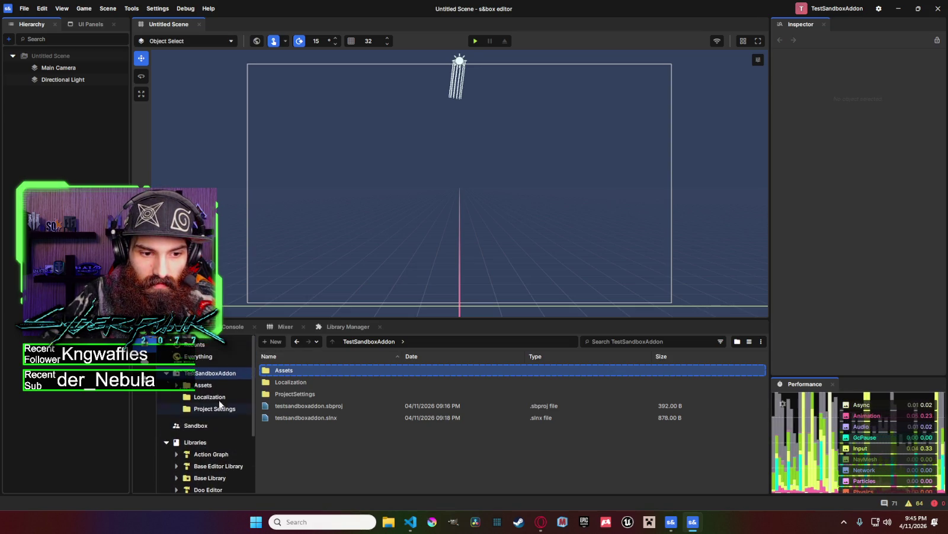
pyautogui.rightClick(200, 372)
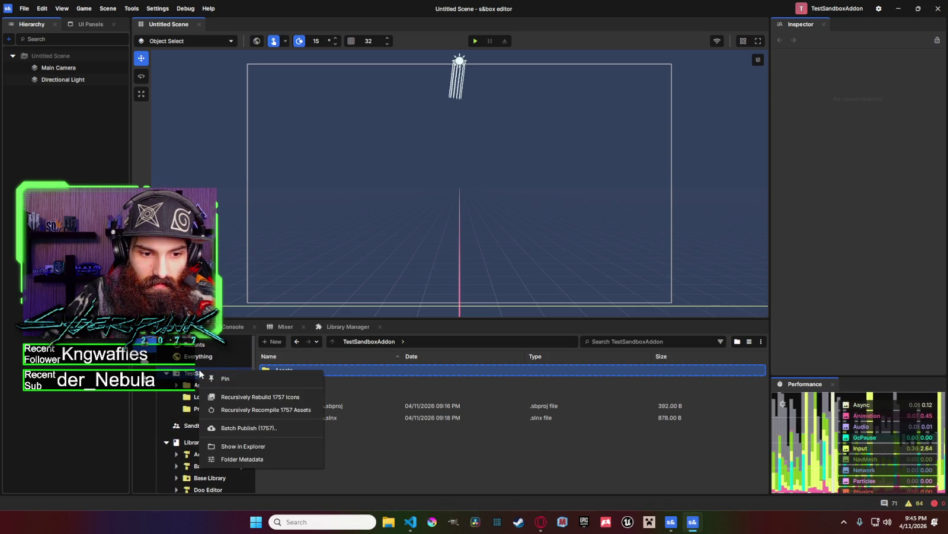
pyautogui.click(354, 466)
# - Open Assets, open gameplay from its context menu, then return to the project root
pyautogui.doubleClick(285, 371)
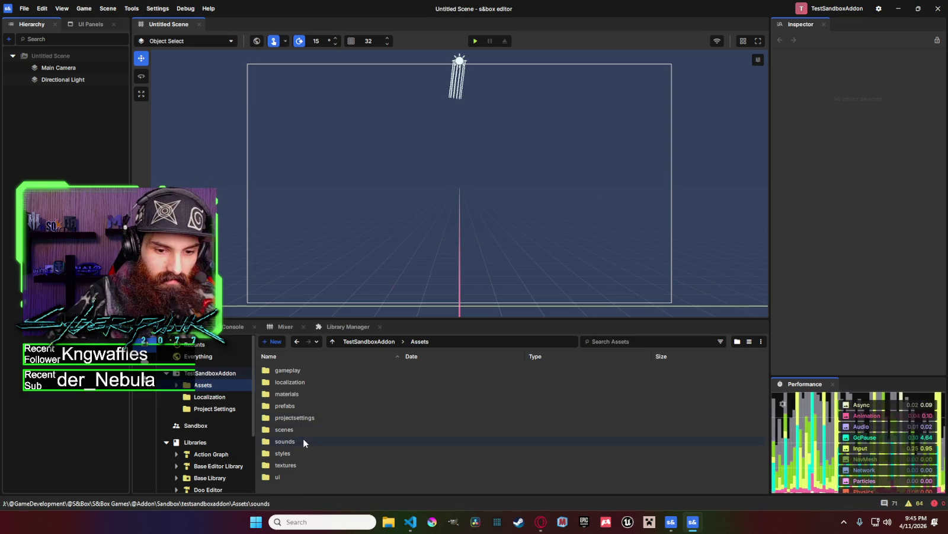
pyautogui.rightClick(299, 369)
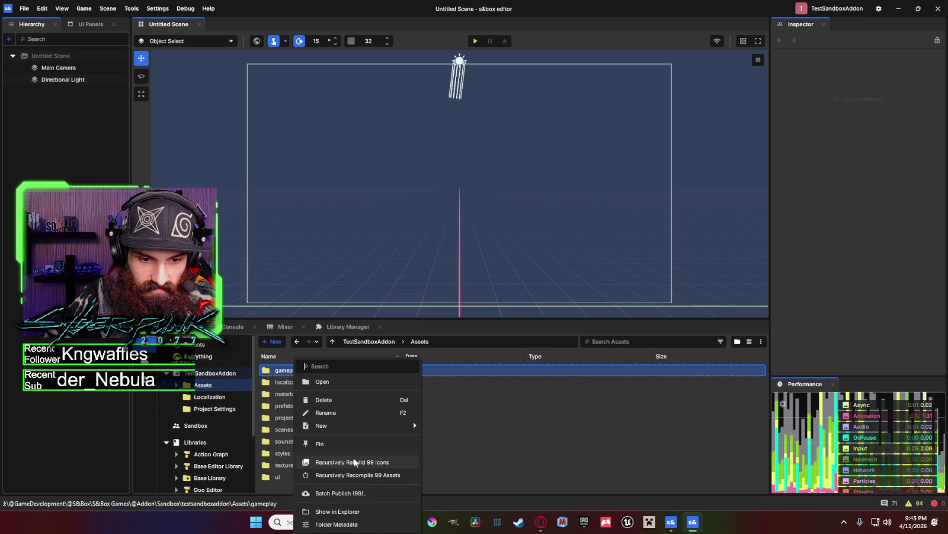
pyautogui.click(331, 379)
pyautogui.rightClick(293, 383)
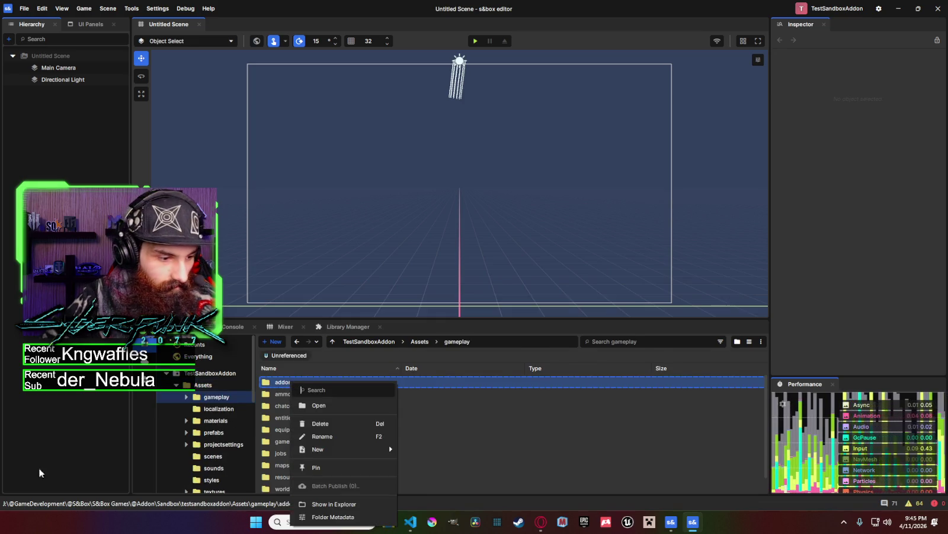
pyautogui.press('Escape')
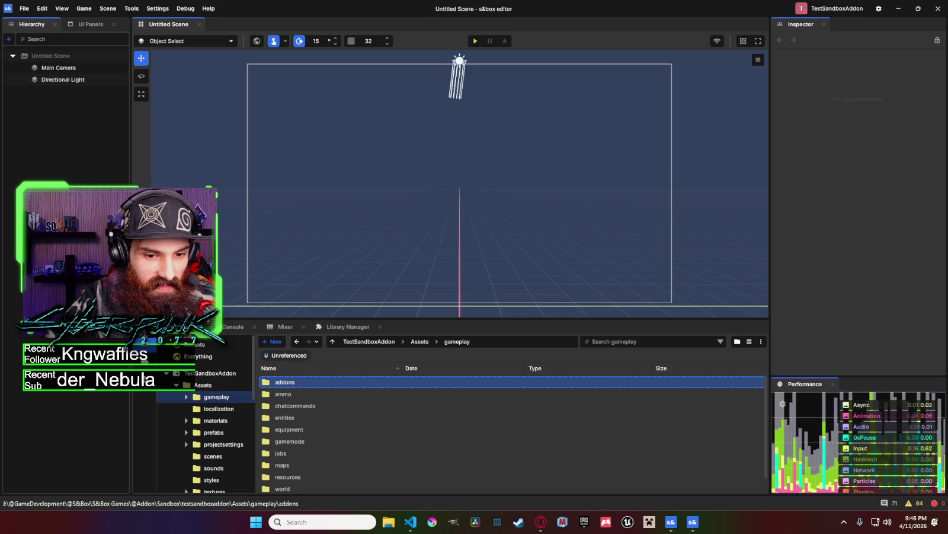
pyautogui.click(368, 342)
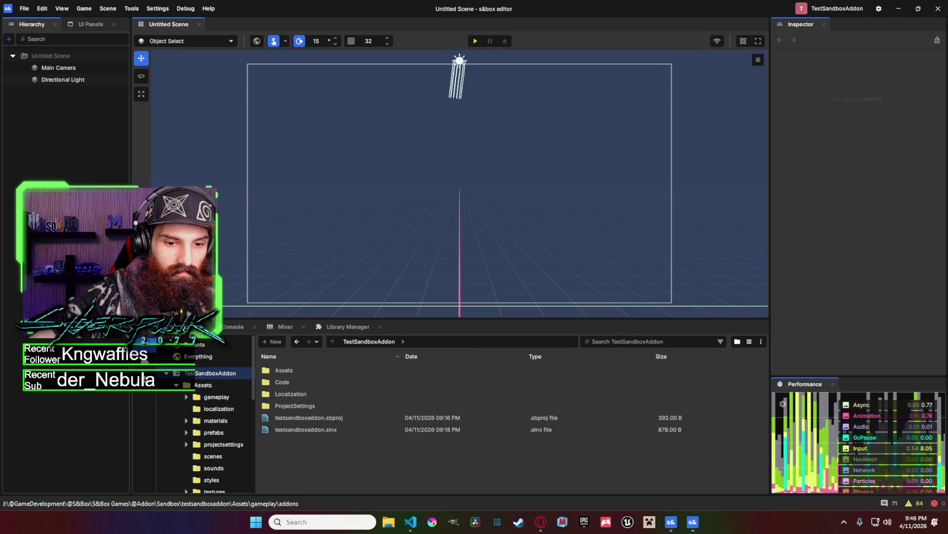
# - Open the Code folder to view its gameplay and UI subfolders, then return to Assets
pyautogui.doubleClick(308, 369)
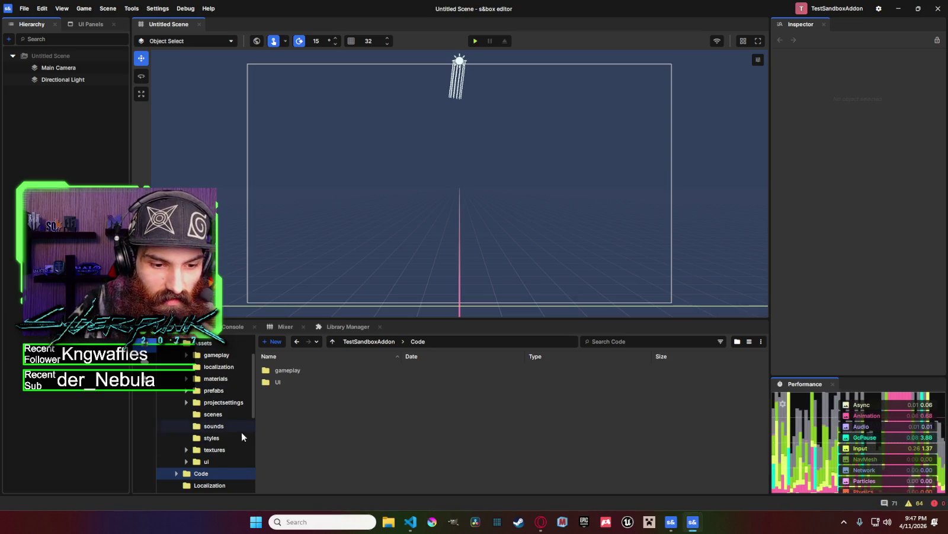
pyautogui.scroll(2, 246, 434)
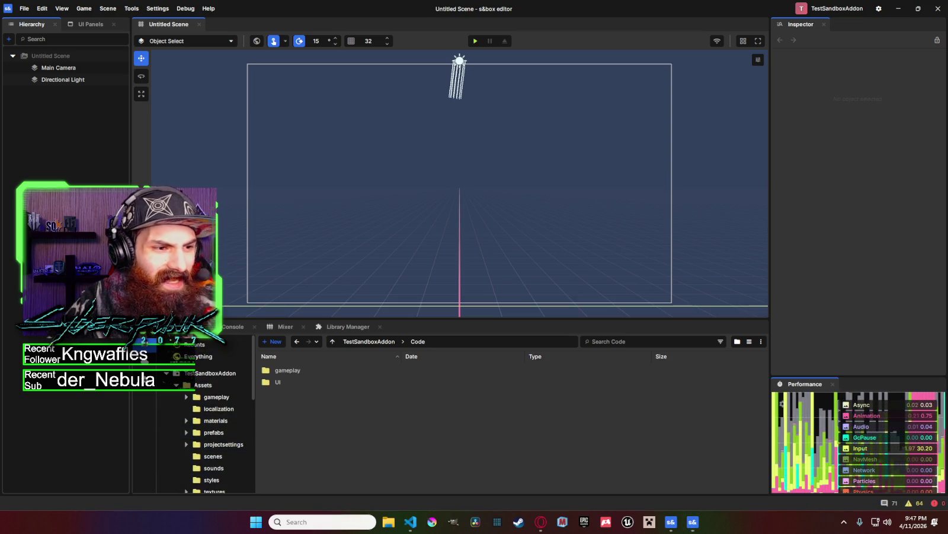
pyautogui.click(222, 386)
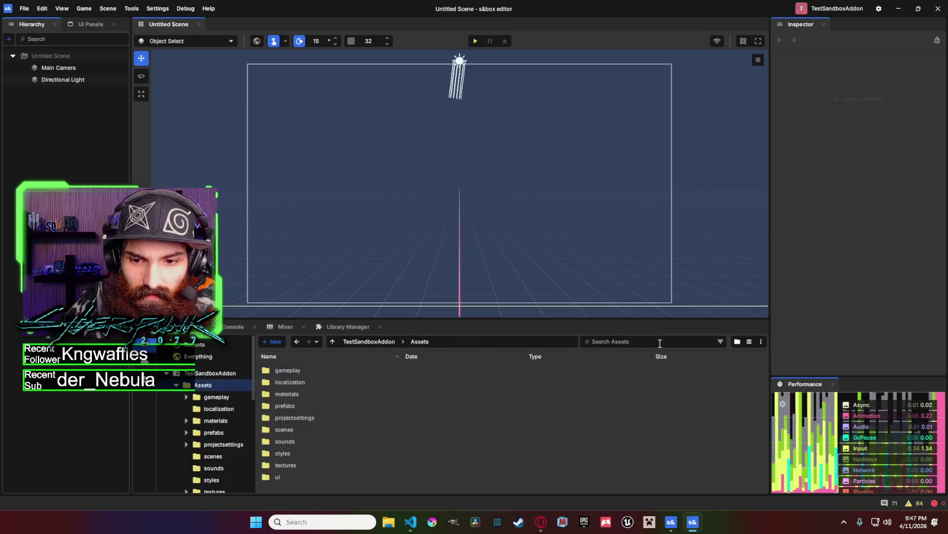
# - Search assets for 'player', select player.prefab, and view its chef_shirt.clothing reference
pyautogui.click(654, 341)
pyautogui.write('player')
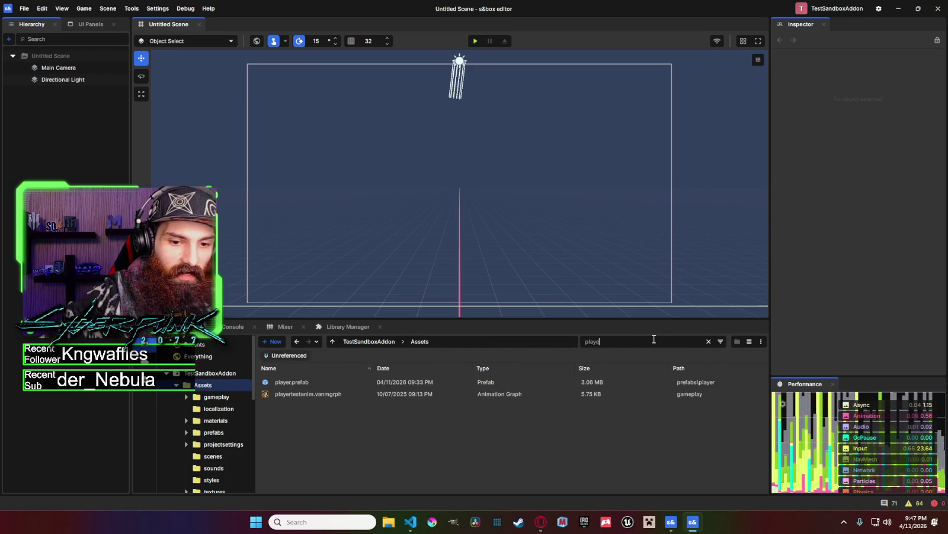
pyautogui.click(317, 381)
pyautogui.click(316, 382)
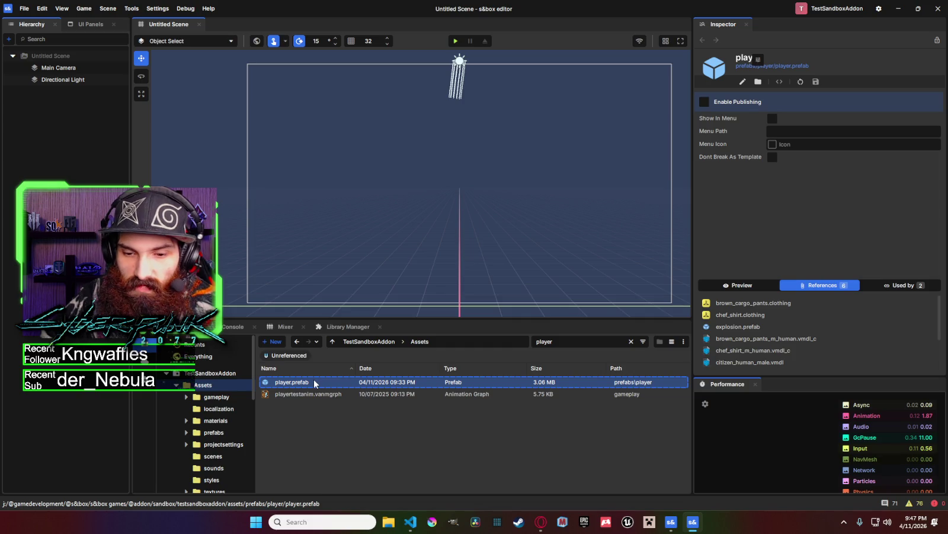
pyautogui.click(771, 315)
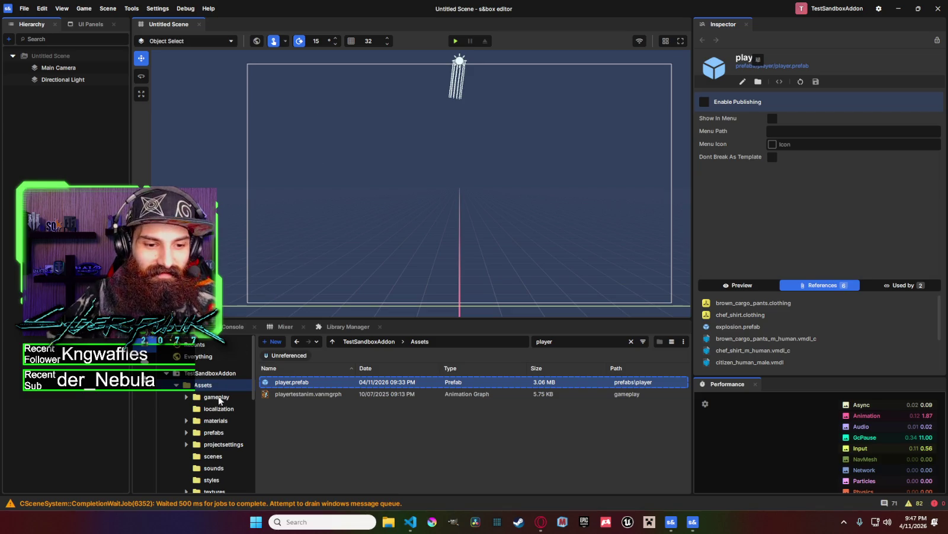
# - Clear the player search and open DevWorld.scene from the scenes folder
pyautogui.click(222, 456)
pyautogui.click(631, 342)
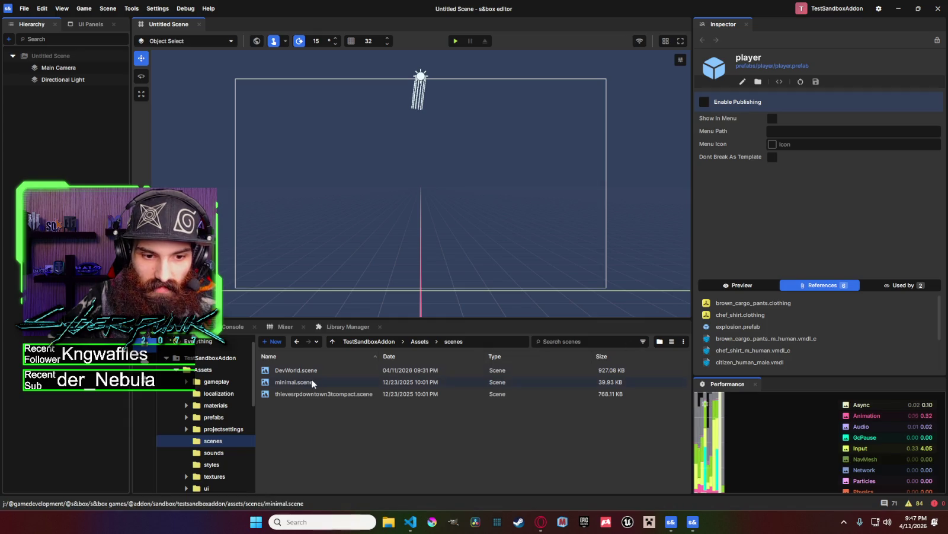
pyautogui.click(321, 371)
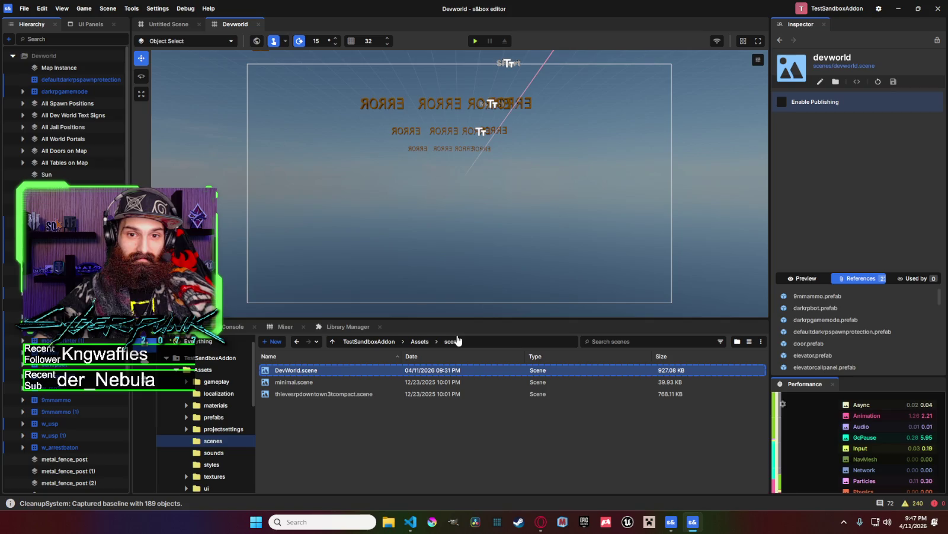
# - Fly the viewport toward the ERROR text and entity/door test areas, switching to rotate mode
pyautogui.moveTo(523, 180); pyautogui.dragTo(496, 182)
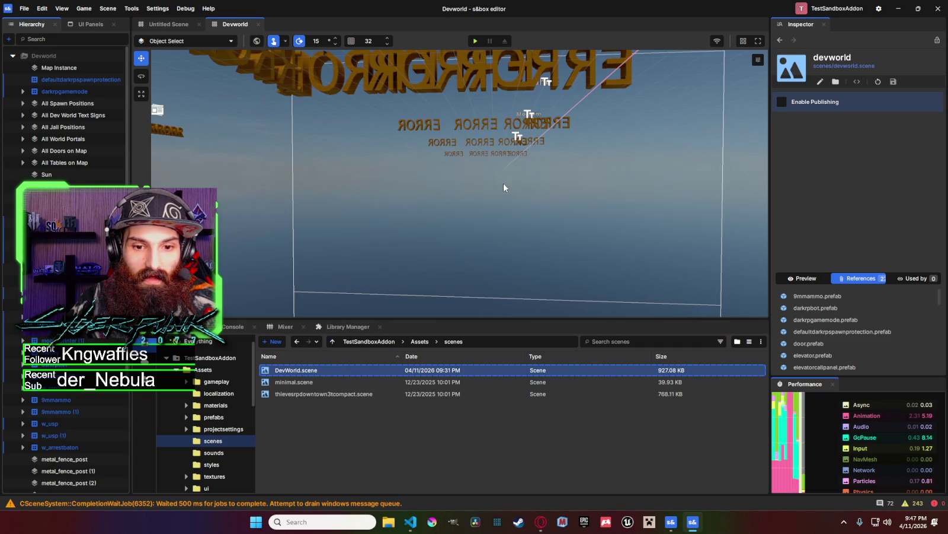
pyautogui.press('e')
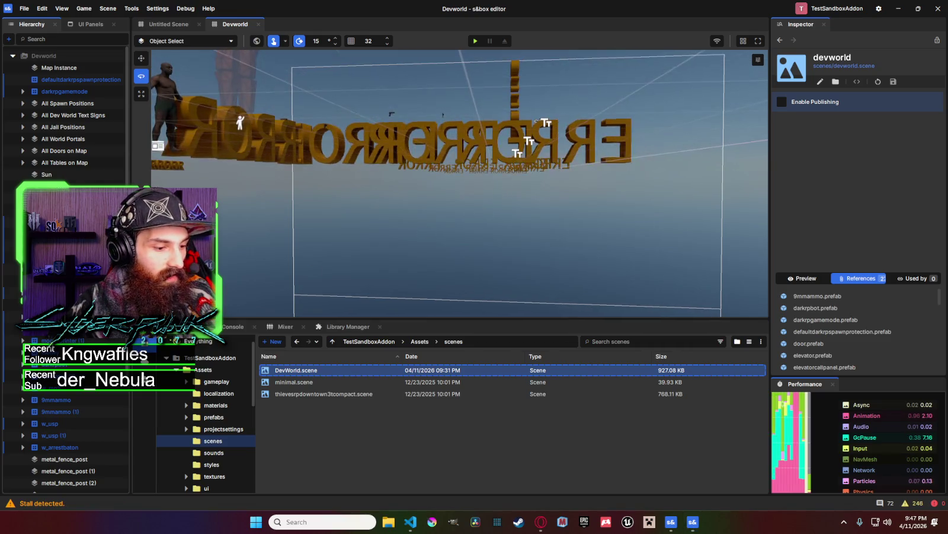
pyautogui.scroll(-5, 526, 308)
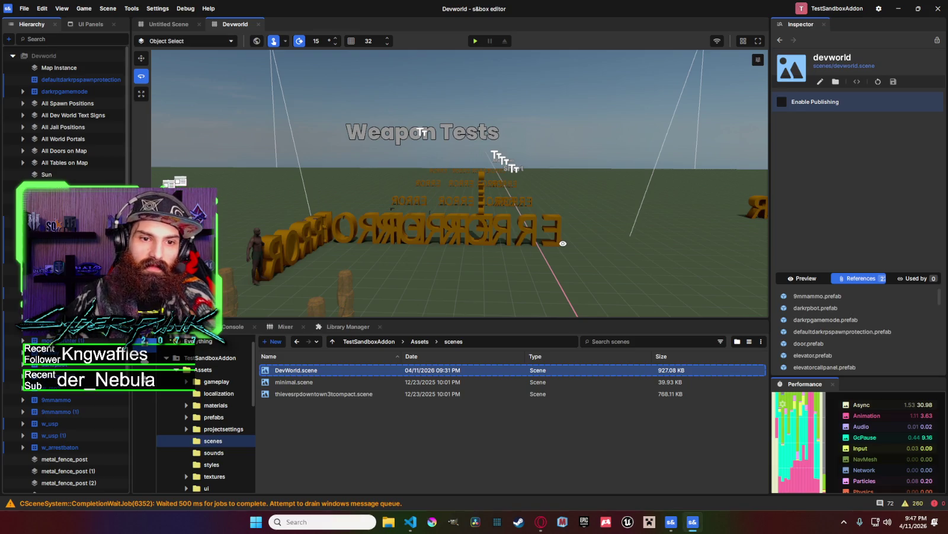
pyautogui.moveTo(563, 242)
pyautogui.mouseDown()
pyautogui.moveTo(356, 256)
pyautogui.moveTo(318, 293)
pyautogui.mouseUp()
# - Briefly check the log and online library, aim at the ERROR text, and start play-testing
pyautogui.click(231, 326)
pyautogui.click(177, 326)
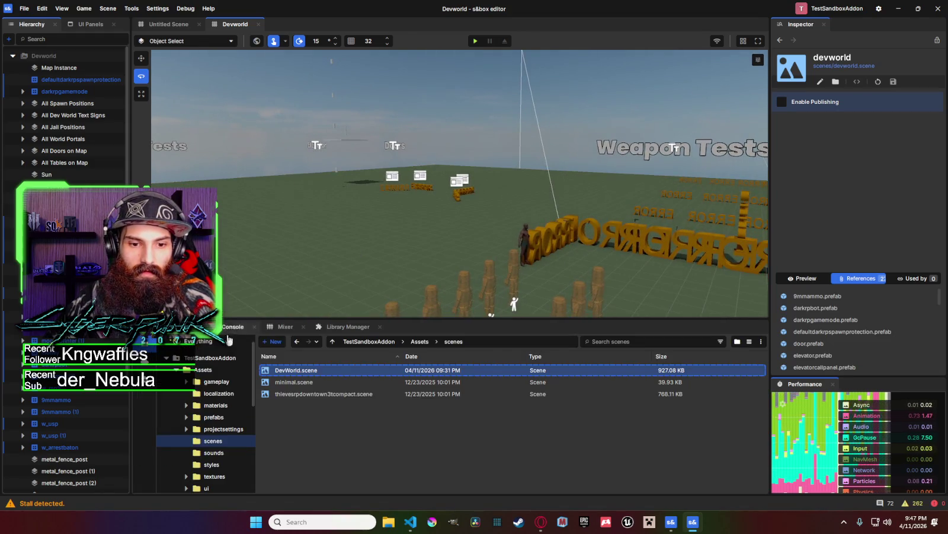
pyautogui.click(233, 348)
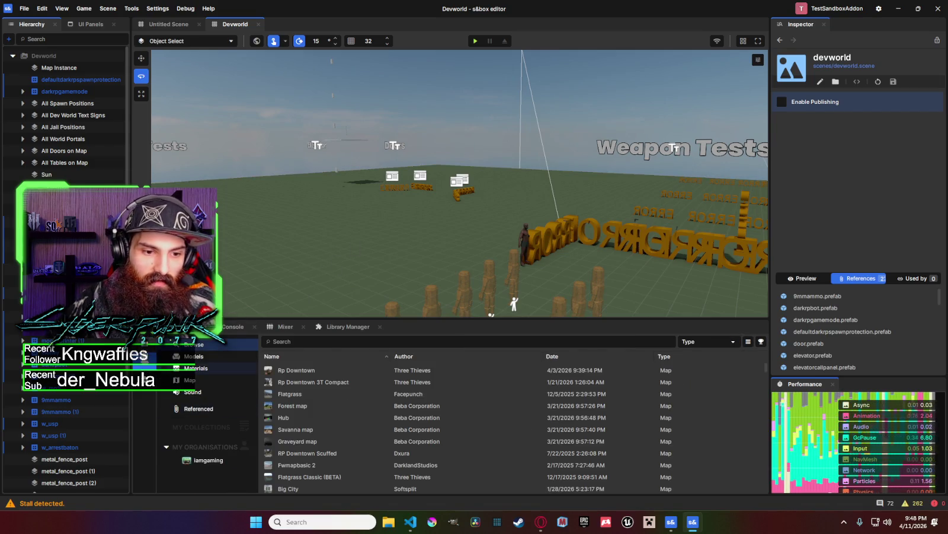
pyautogui.click(196, 344)
pyautogui.moveTo(415, 255); pyautogui.dragTo(477, 163)
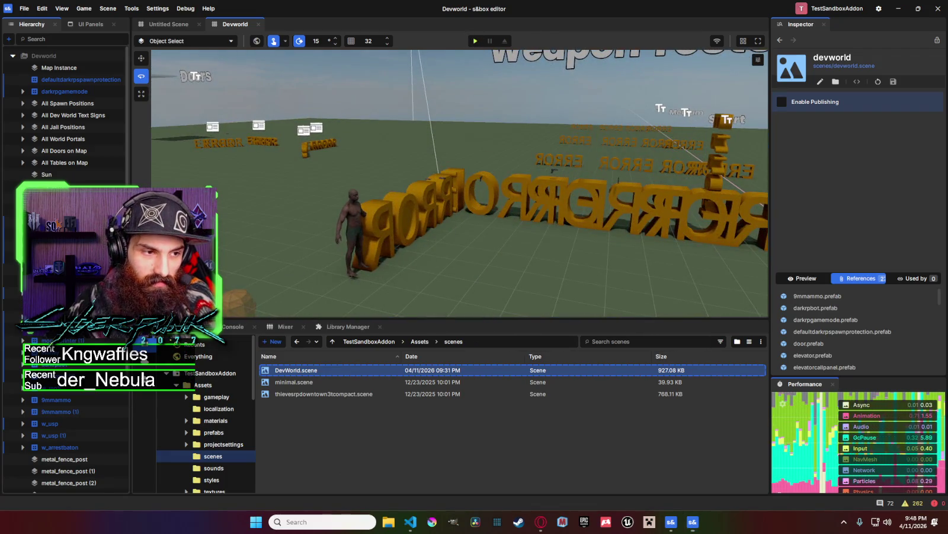
pyautogui.press('F5')
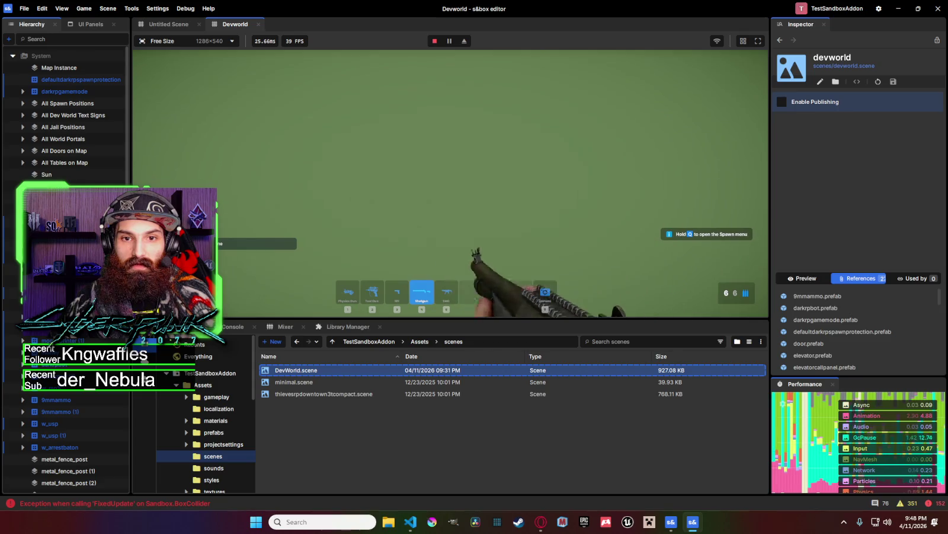
# - Free the mouse with Escape and stop the DevWorld play-test
pyautogui.press('Escape')
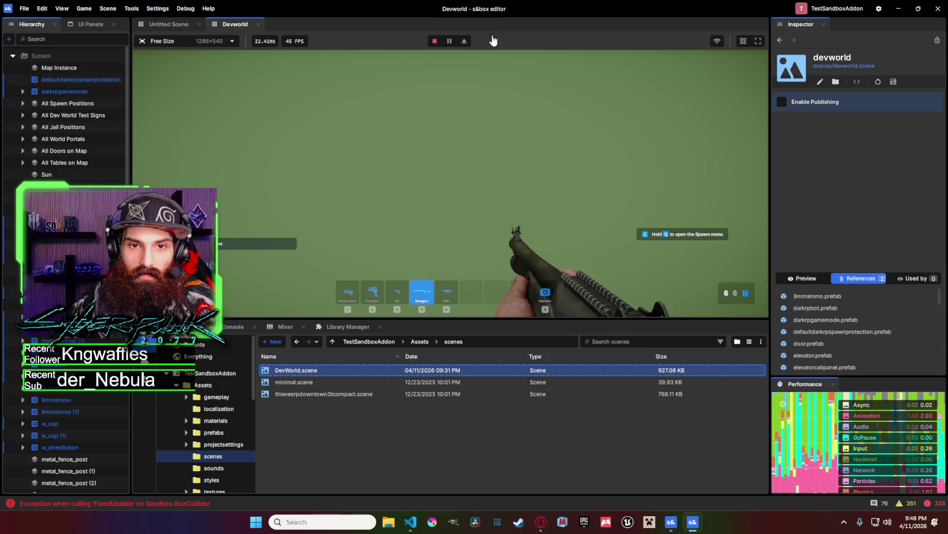
pyautogui.click(433, 42)
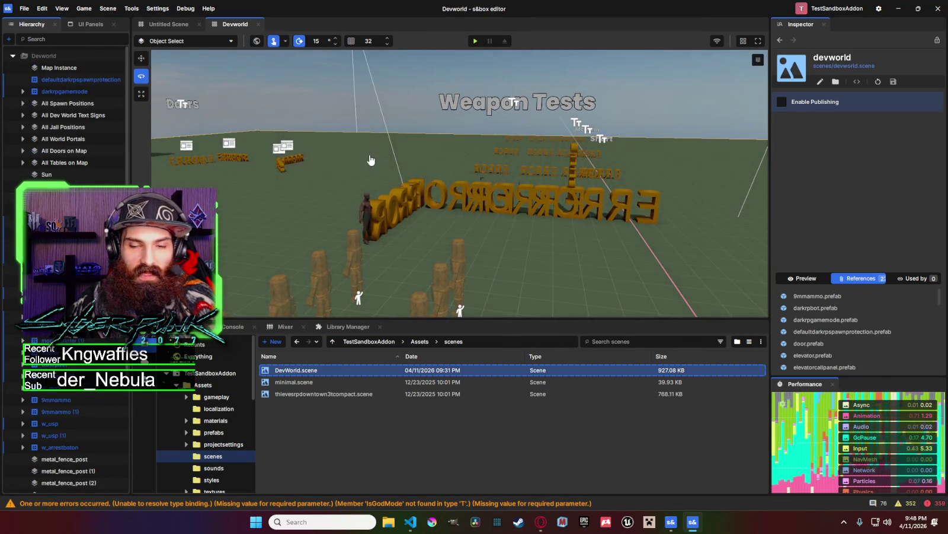
# - Select darkrpgamemode in the Hierarchy and expand it to show core, Camera and Gamemodes
pyautogui.click(89, 79)
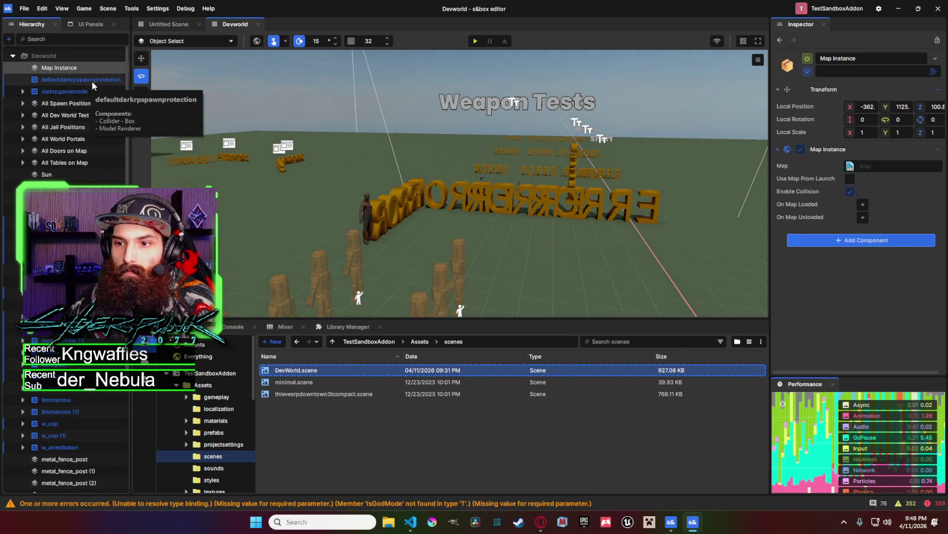
pyautogui.click(89, 92)
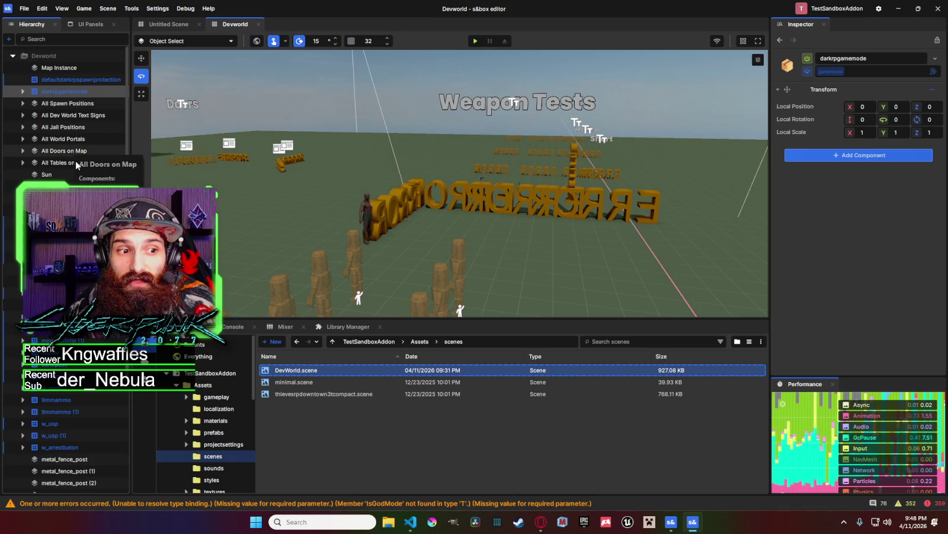
pyautogui.scroll(-10, 77, 166)
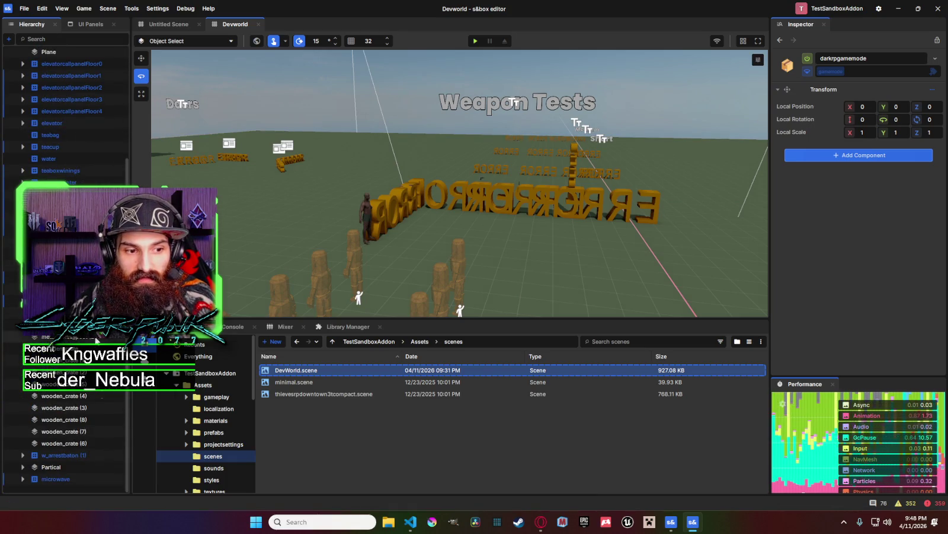
pyautogui.scroll(10, 95, 463)
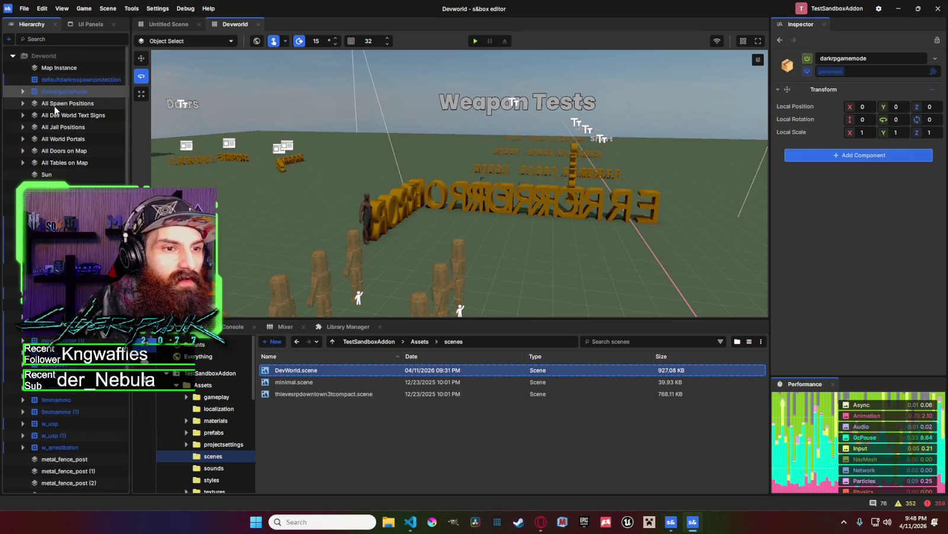
pyautogui.scroll(-10, 81, 181)
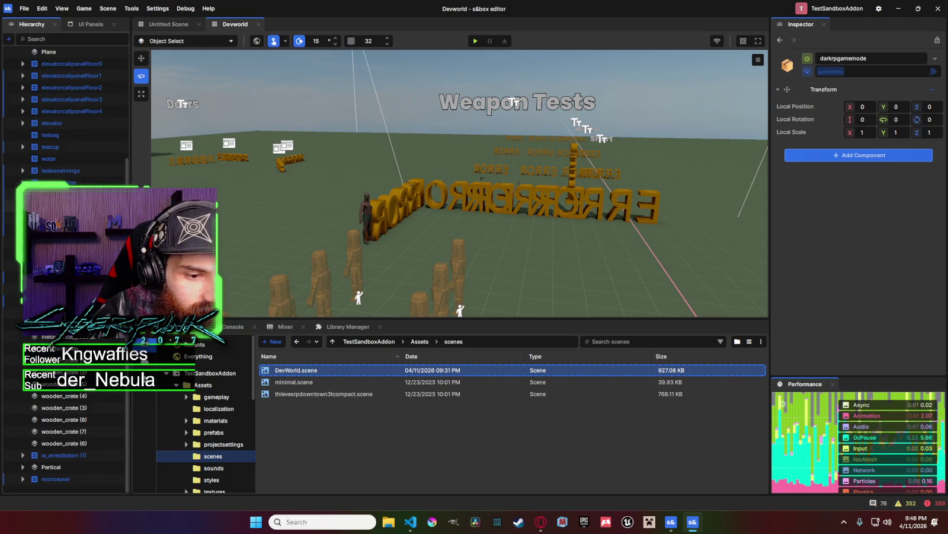
pyautogui.scroll(10, 71, 266)
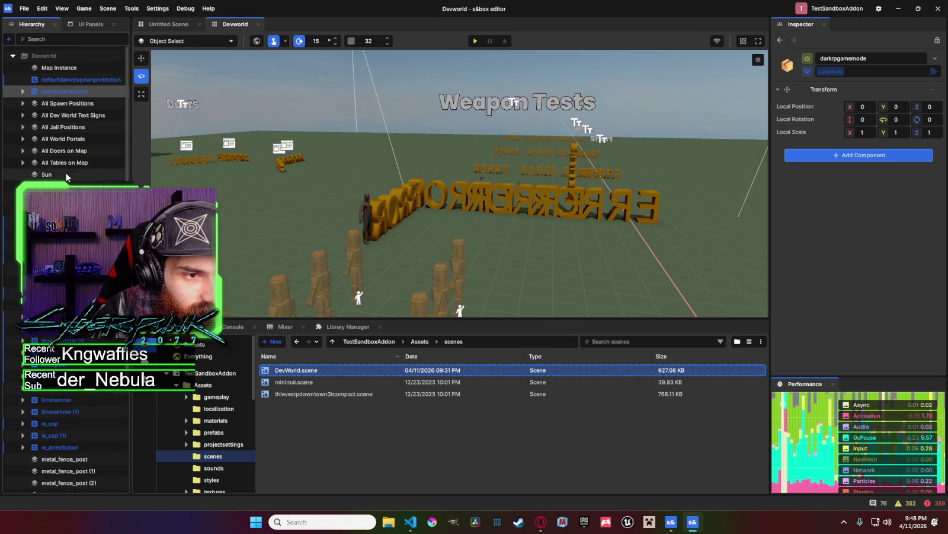
pyautogui.press('Right')
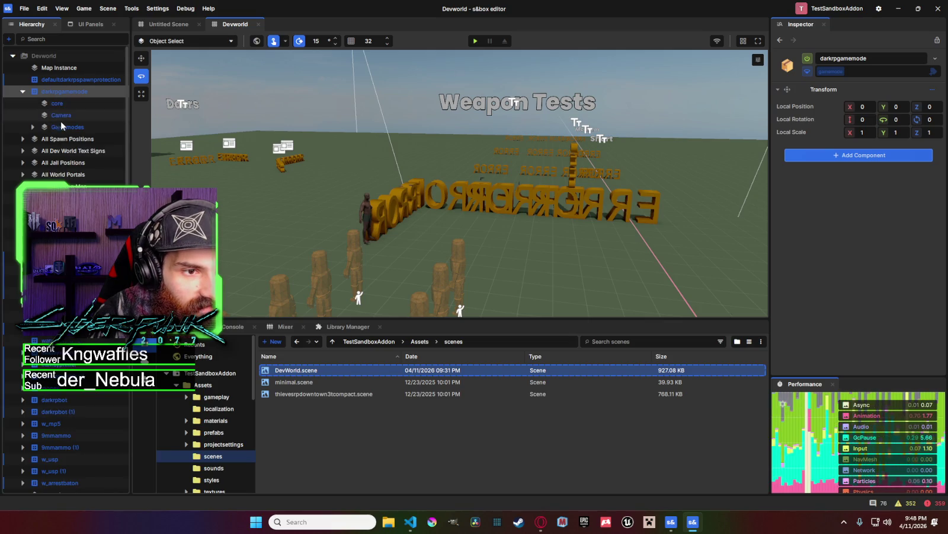
# - Select the gamemodes object and inspect its missing components
pyautogui.click(47, 127)
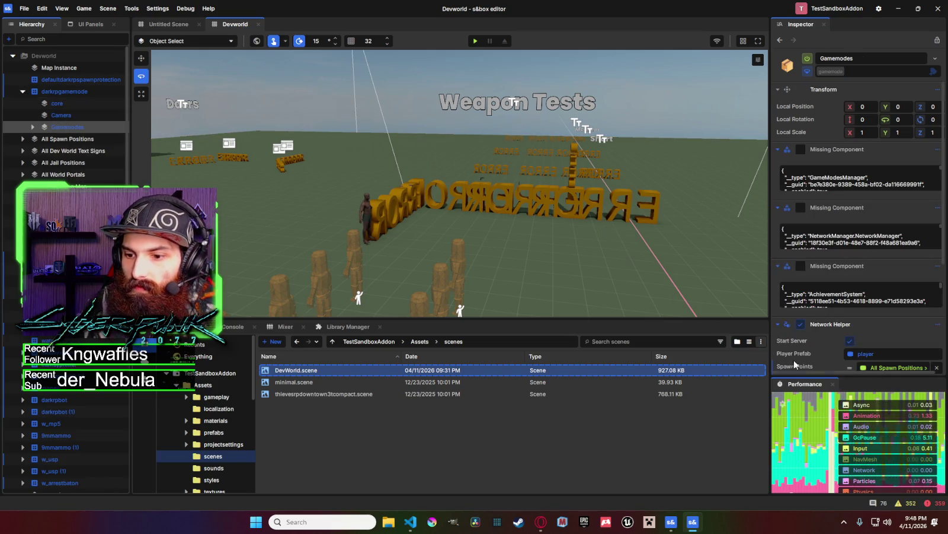
pyautogui.scroll(-3, 833, 281)
pyautogui.scroll(3, 833, 281)
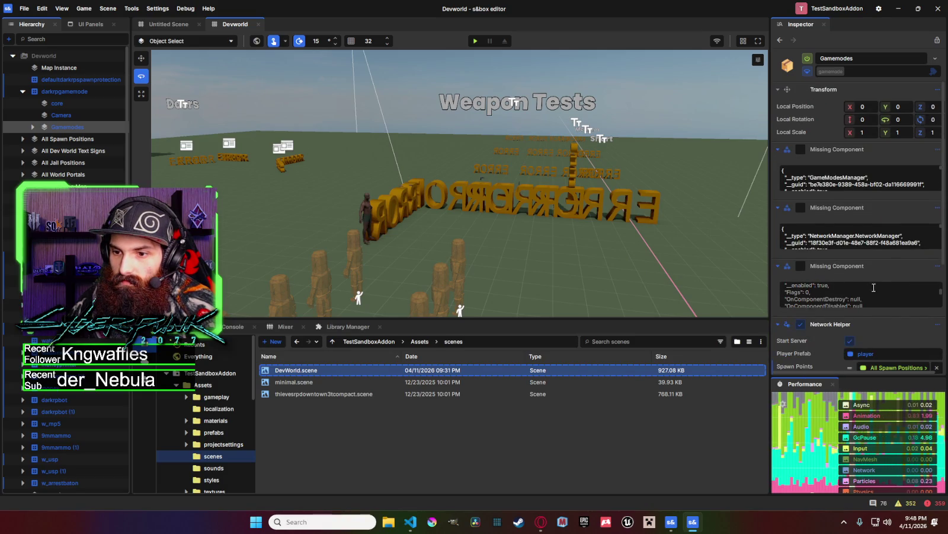
pyautogui.rightClick(836, 268)
pyautogui.click(834, 269)
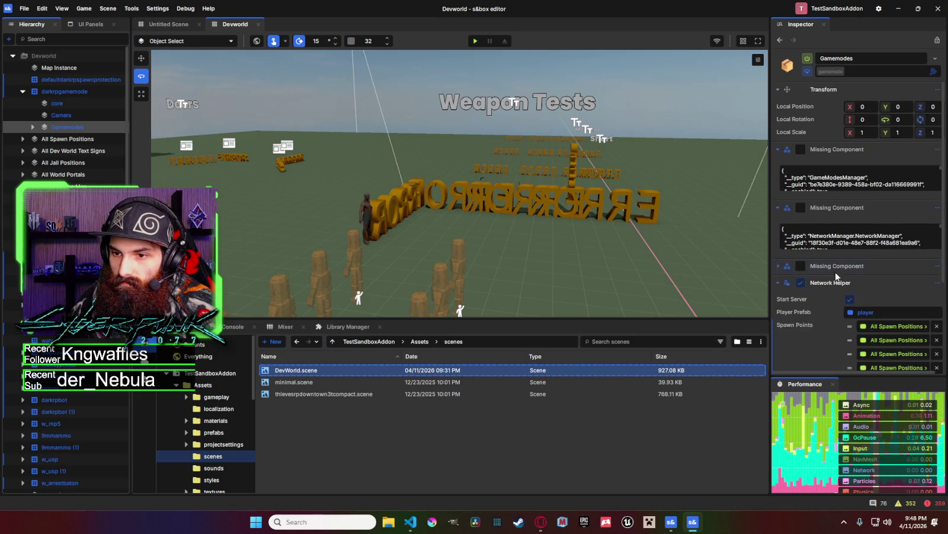
# - Reset the AchievementSystem missing component, then collapse it
pyautogui.rightClick(836, 270)
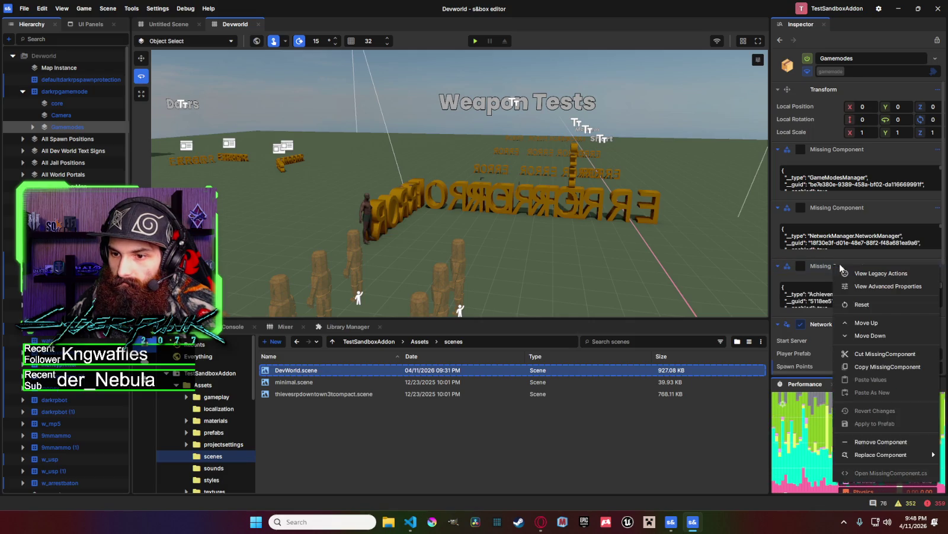
pyautogui.click(858, 306)
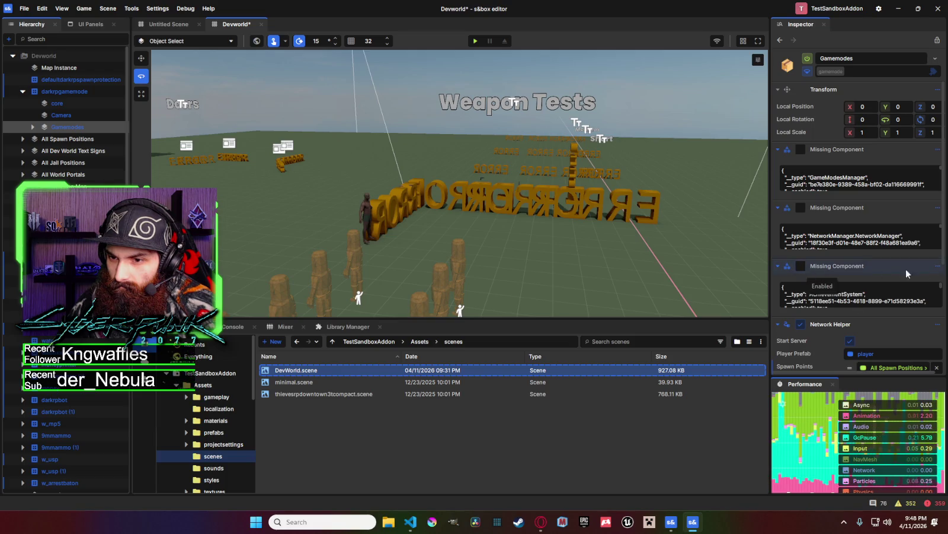
pyautogui.click(936, 270)
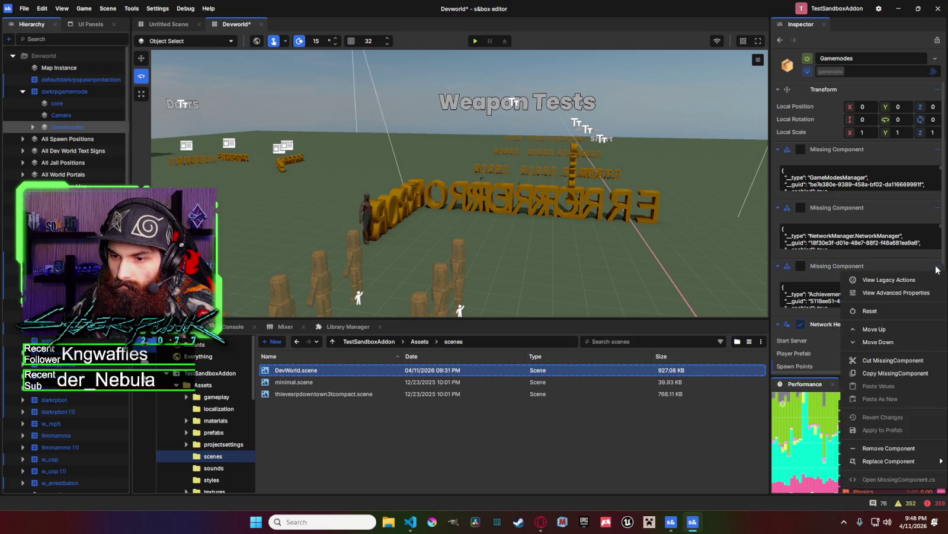
pyautogui.click(932, 268)
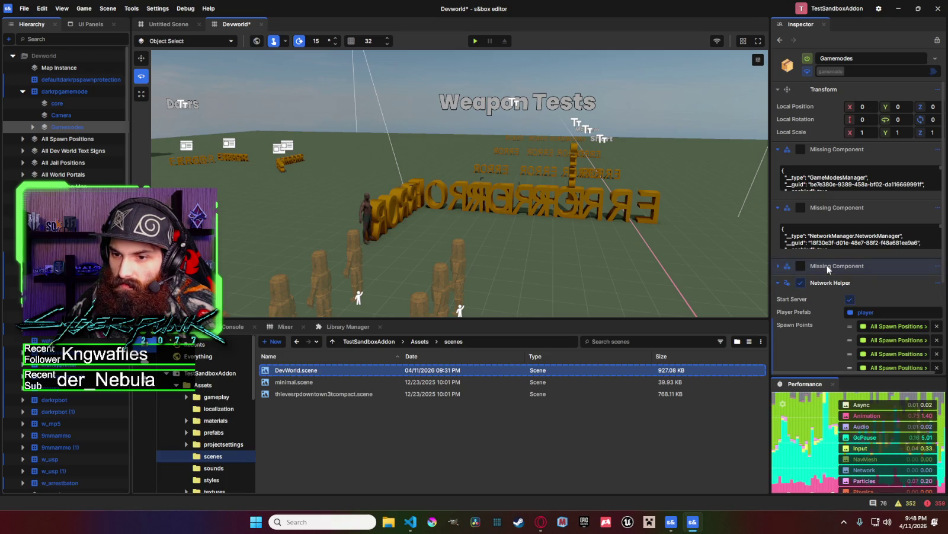
pyautogui.scroll(-3, 836, 263)
# - Search the component list for 'achu', then cancel the search
pyautogui.click(832, 363)
pyautogui.write('ach')
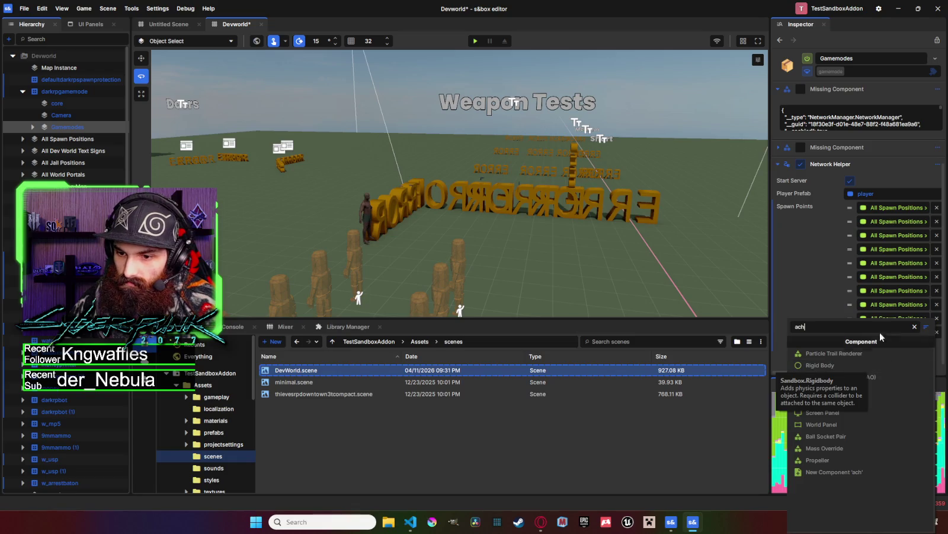
pyautogui.write('u')
pyautogui.press('BackSpace')
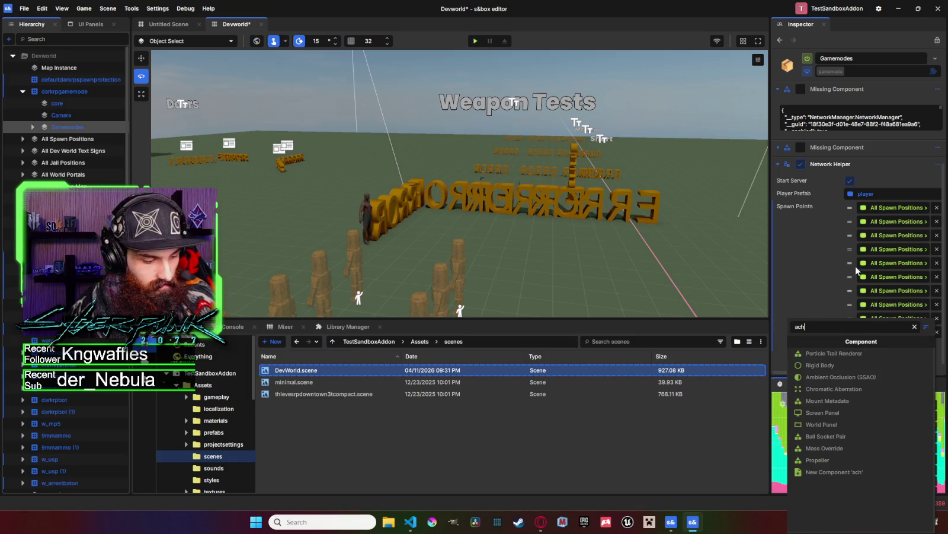
pyautogui.press('Escape')
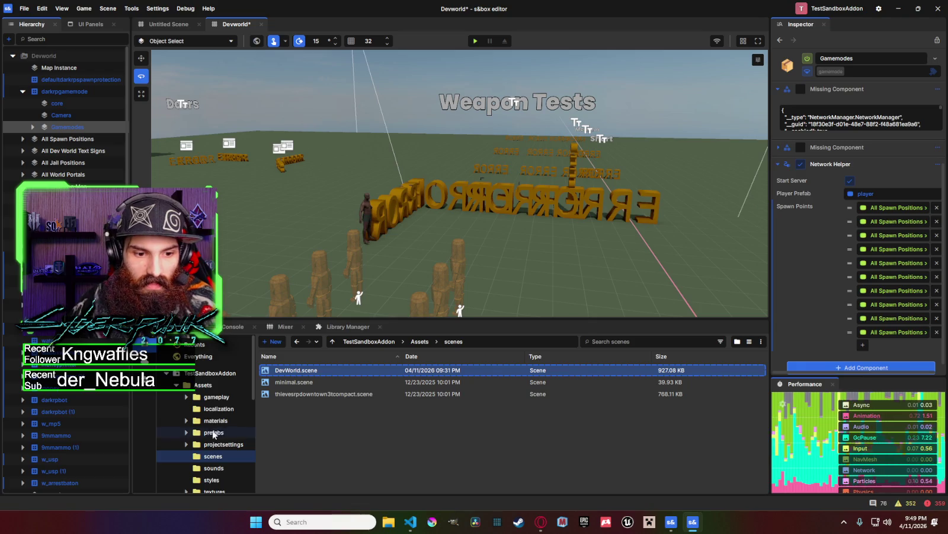
pyautogui.scroll(-2, 230, 429)
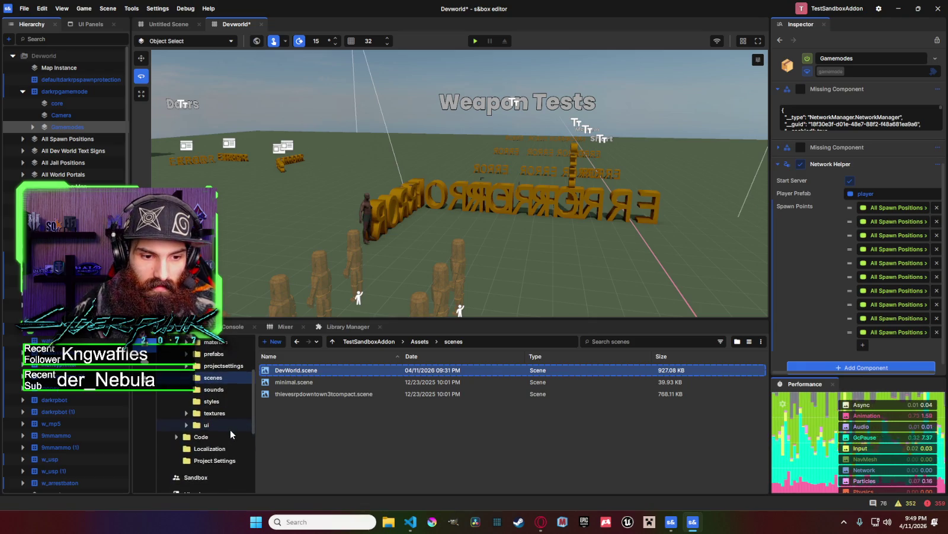
# - Create a New Simple Component and save its script in the Code folder
pyautogui.click(839, 364)
pyautogui.click(837, 354)
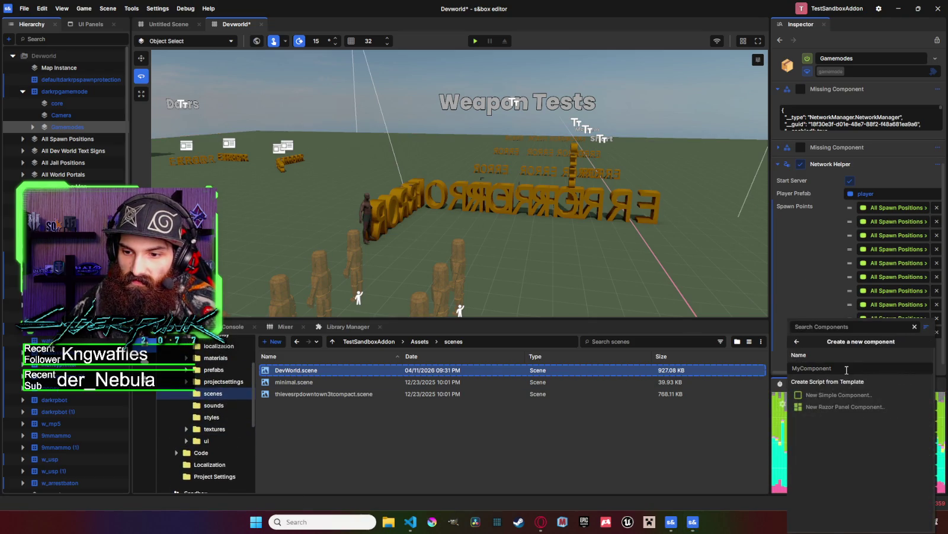
pyautogui.click(859, 394)
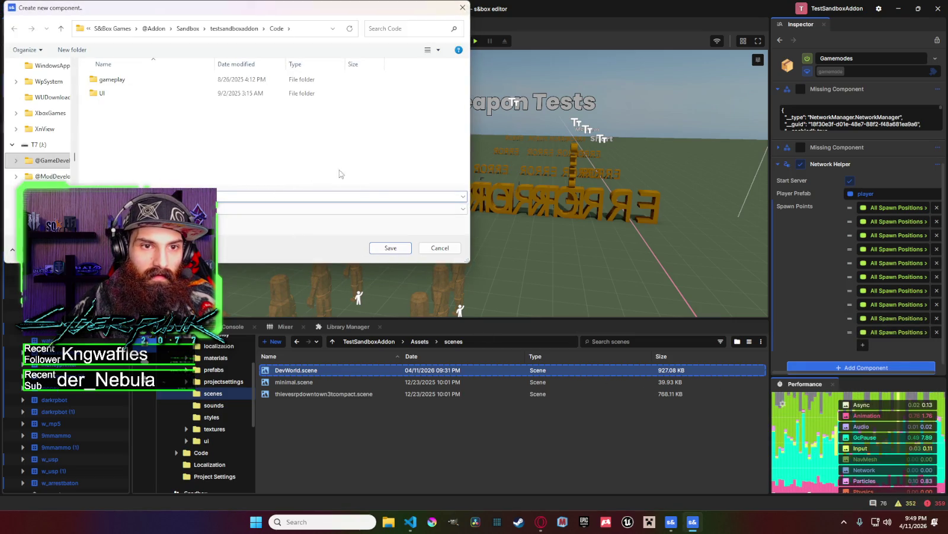
pyautogui.click(393, 248)
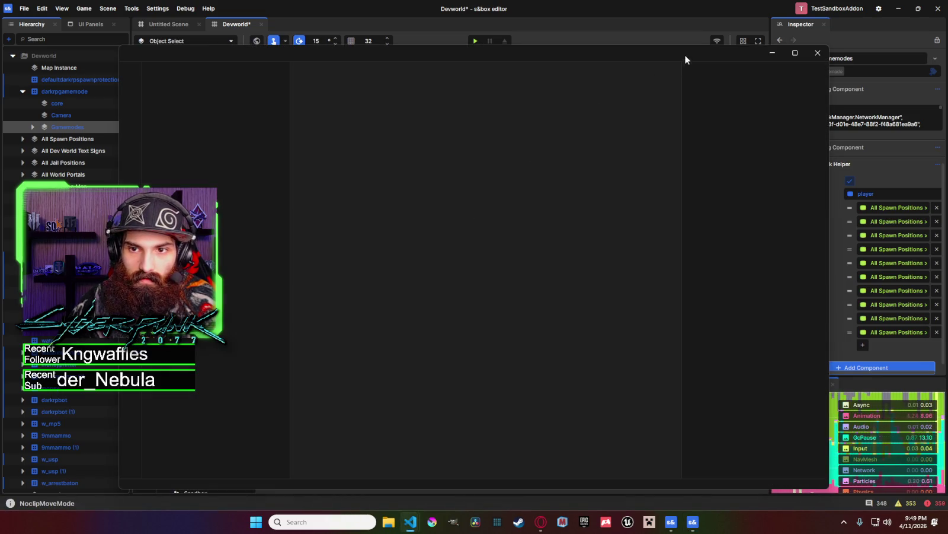
# - Close the blank window, then close the editor through the unsaved-changes prompt
pyautogui.click(817, 52)
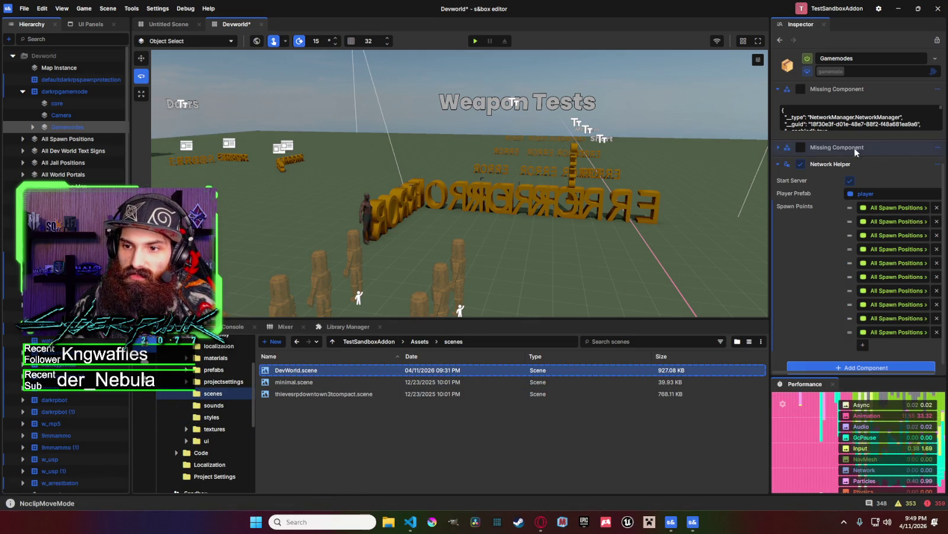
pyautogui.click(939, 147)
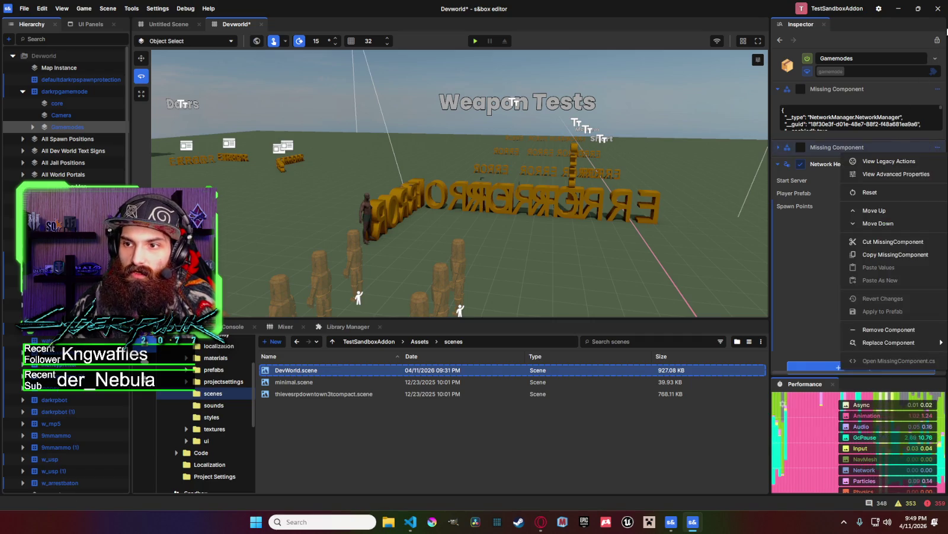
pyautogui.hotkey('ctrl', 'w')
pyautogui.click(465, 200)
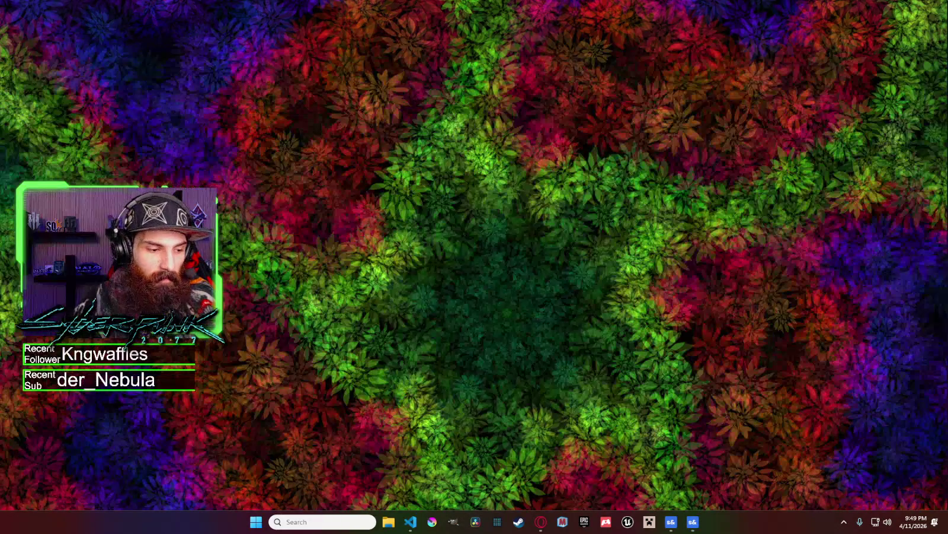
# - Relaunch s&box from the taskbar
pyautogui.click(664, 523)
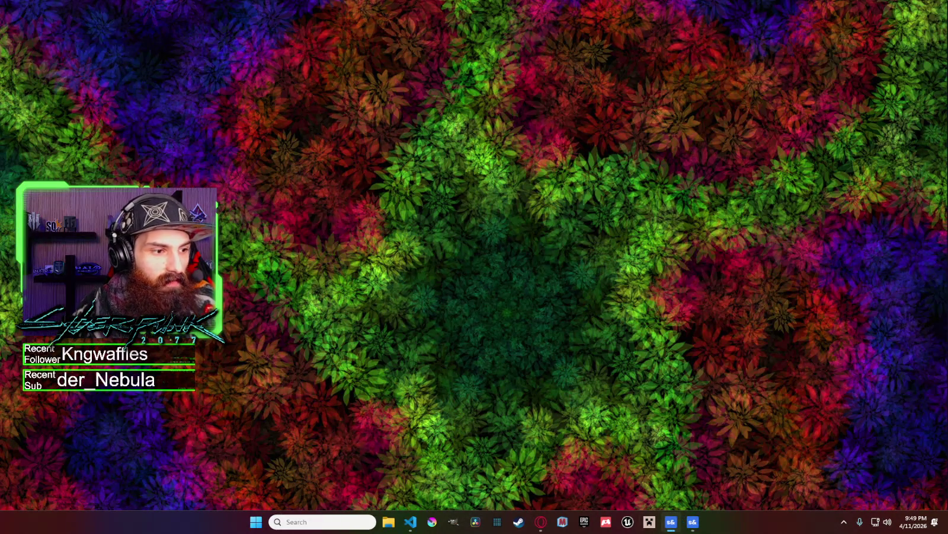
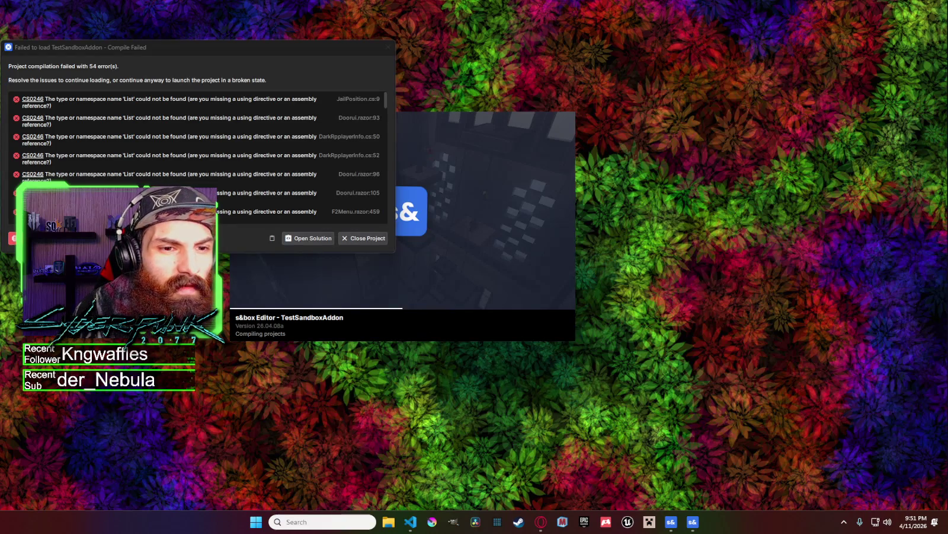
# - Move aside and dismiss the Bootstrap:Init Error window listing the missing List<> references
pyautogui.moveTo(384, 102)
pyautogui.mouseDown()
pyautogui.moveTo(387, 186)
pyautogui.moveTo(402, 243)
pyautogui.moveTo(399, 195)
pyautogui.moveTo(387, 227)
pyautogui.moveTo(391, 86)
pyautogui.mouseUp()
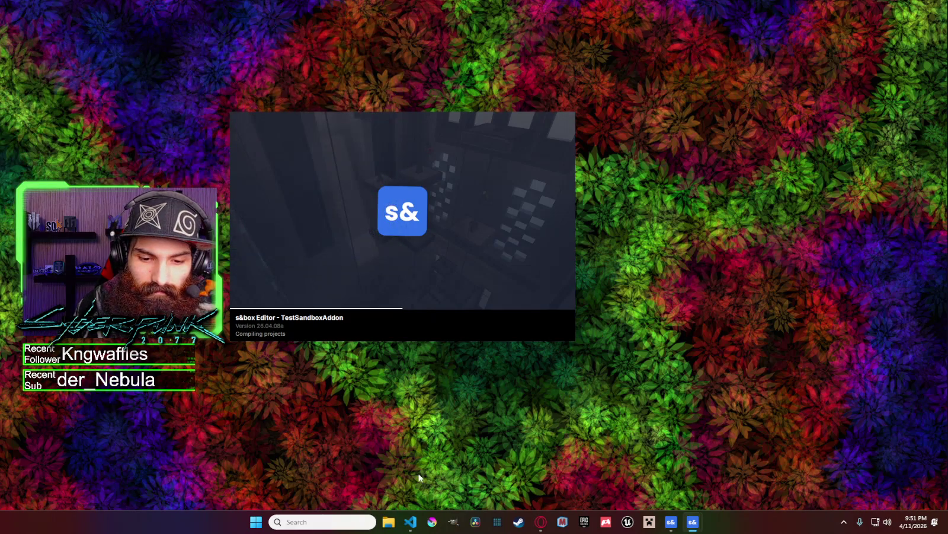
pyautogui.click(411, 523)
pyautogui.click(411, 523)
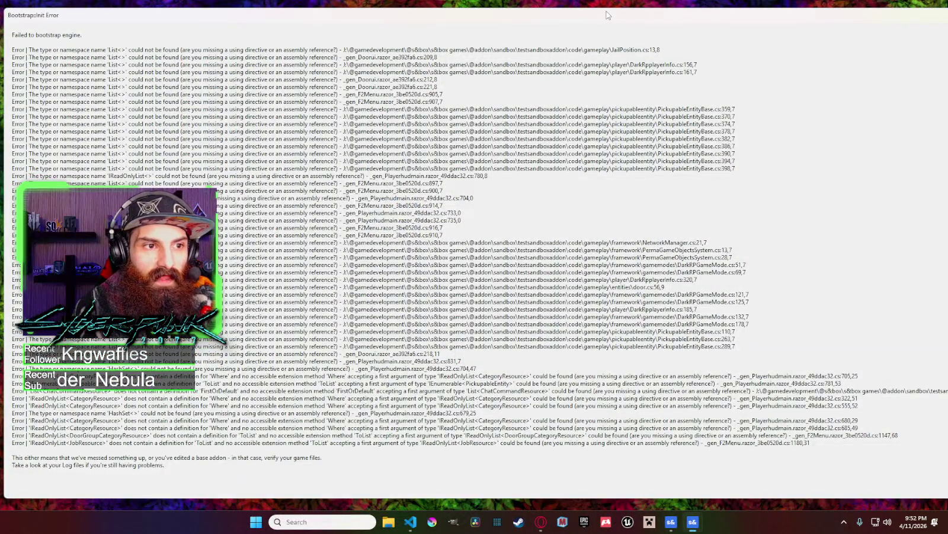
pyautogui.moveTo(582, 26); pyautogui.dragTo(0, 19)
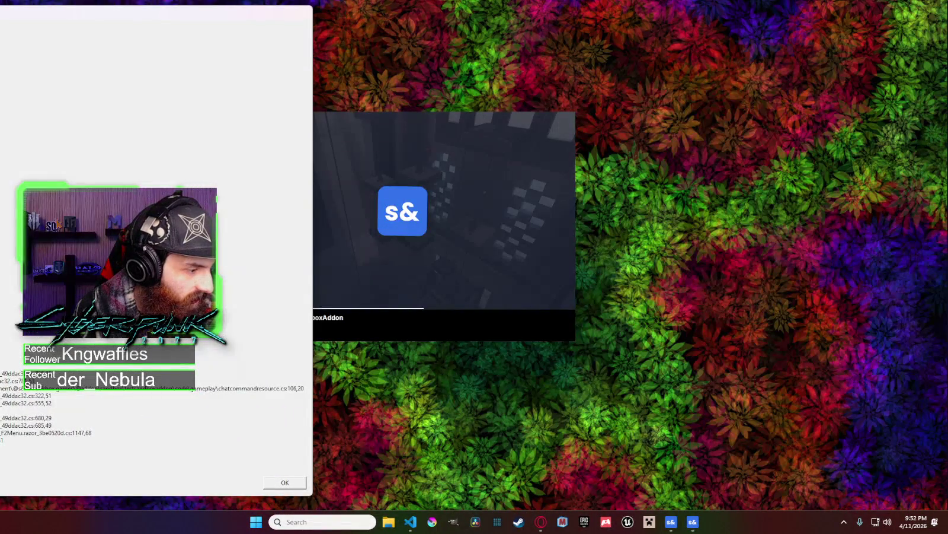
pyautogui.moveTo(0, 20); pyautogui.dragTo(2, 23)
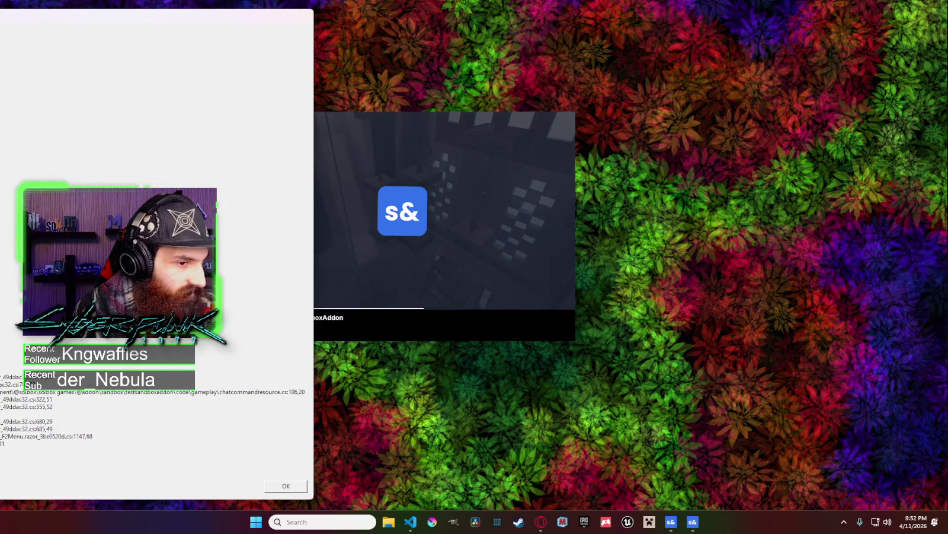
pyautogui.click(300, 486)
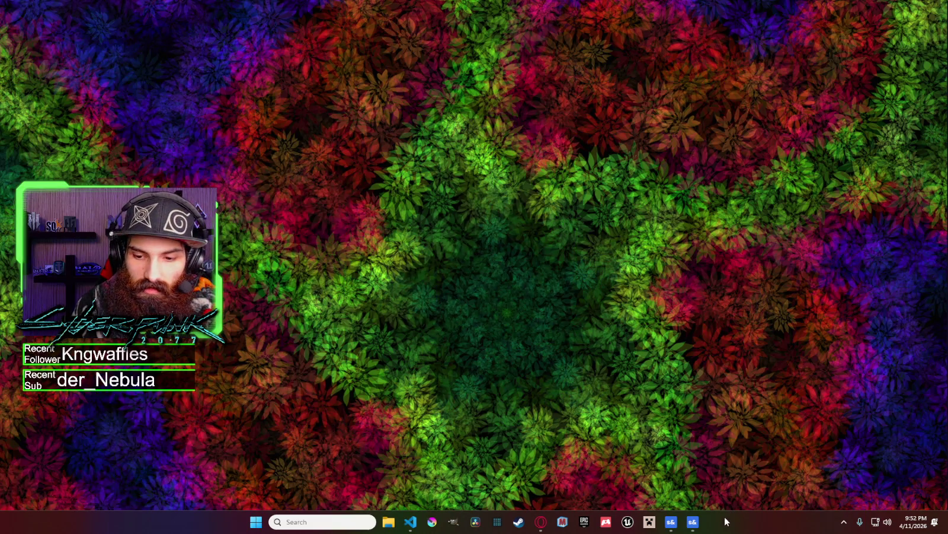
# - Restore the s&box editor window showing the DarkRP project's Devworld scene
pyautogui.click(699, 523)
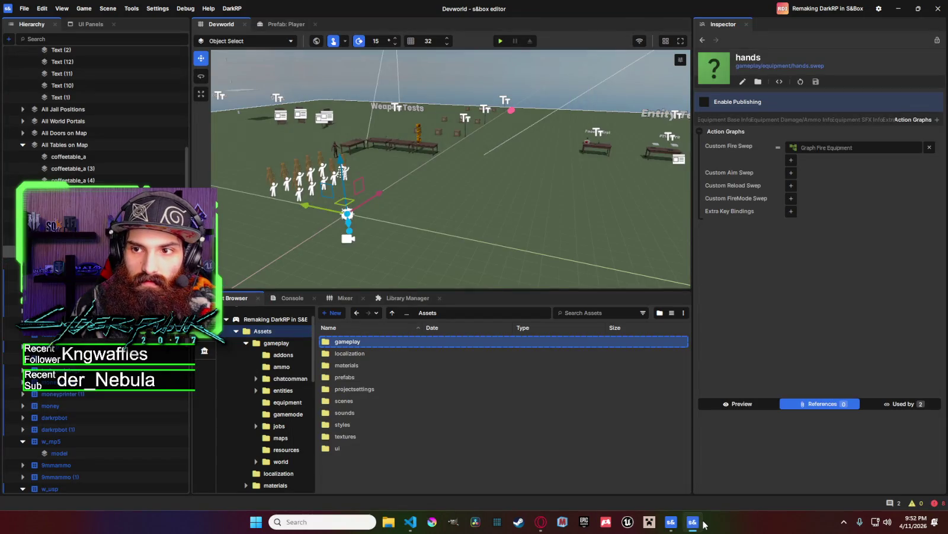
pyautogui.click(703, 522)
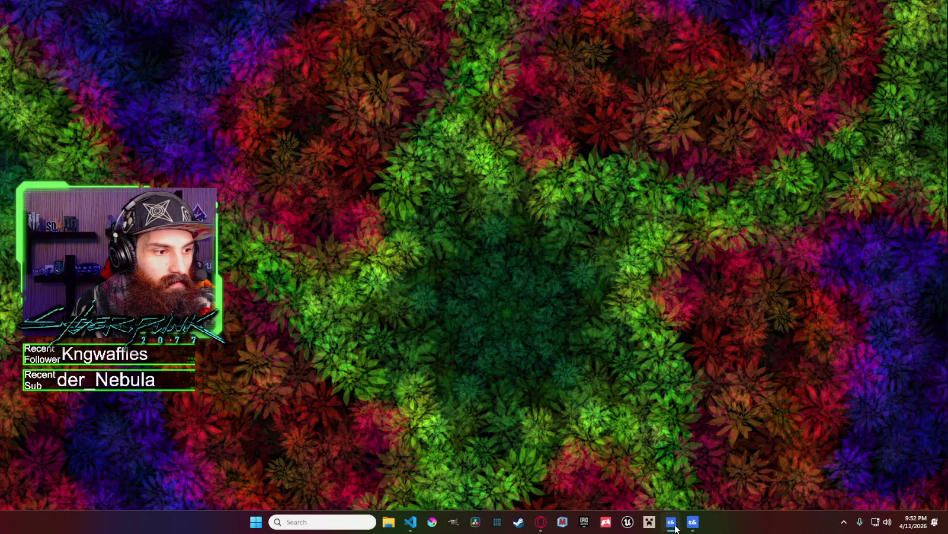
pyautogui.click(680, 526)
pyautogui.click(693, 523)
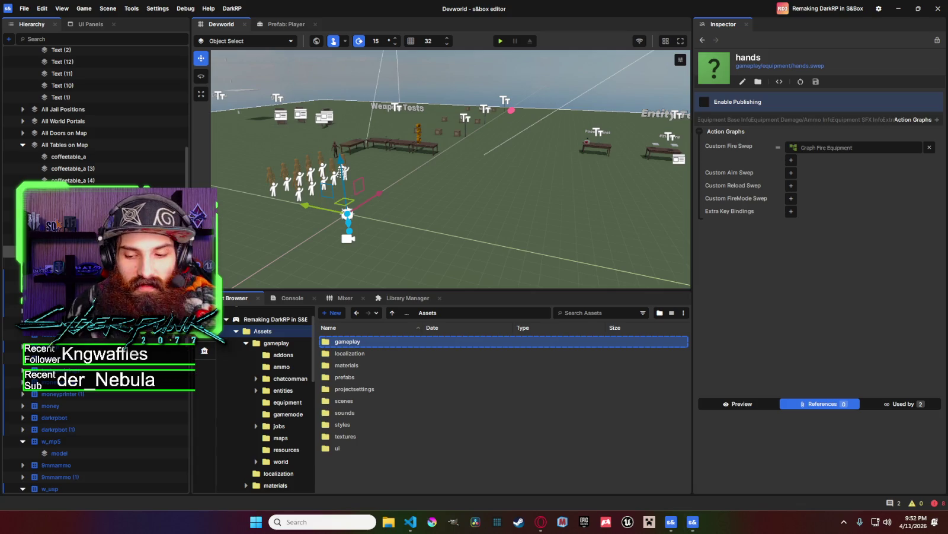
pyautogui.moveTo(694, 522)
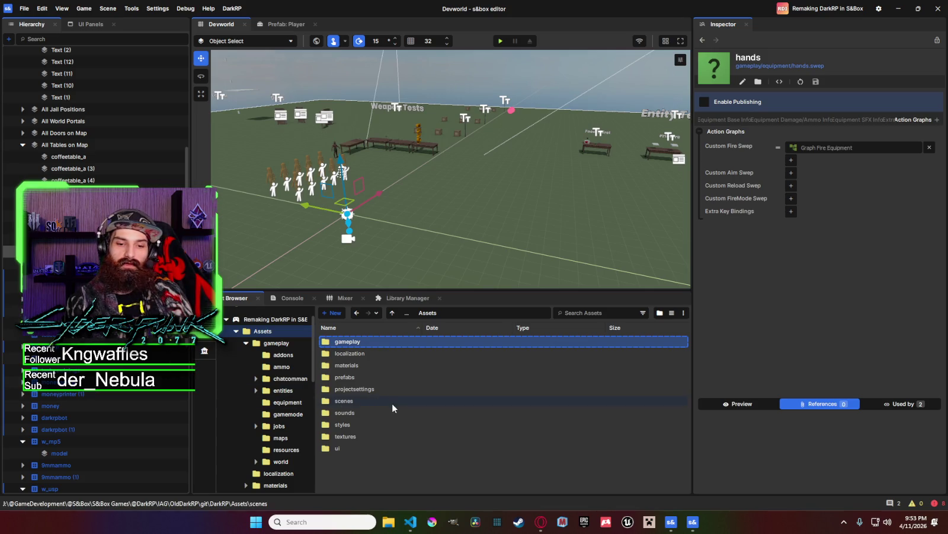
# - Open the gameplay folder in the Asset Browser and reposition the viewport camera
pyautogui.doubleClick(385, 342)
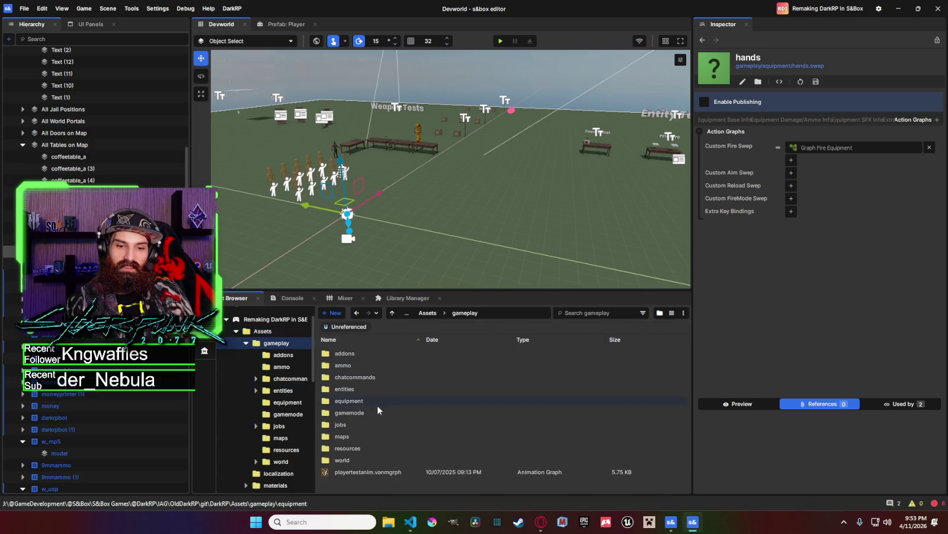
pyautogui.moveTo(398, 201); pyautogui.dragTo(341, 189)
pyautogui.moveTo(535, 112); pyautogui.dragTo(535, 112)
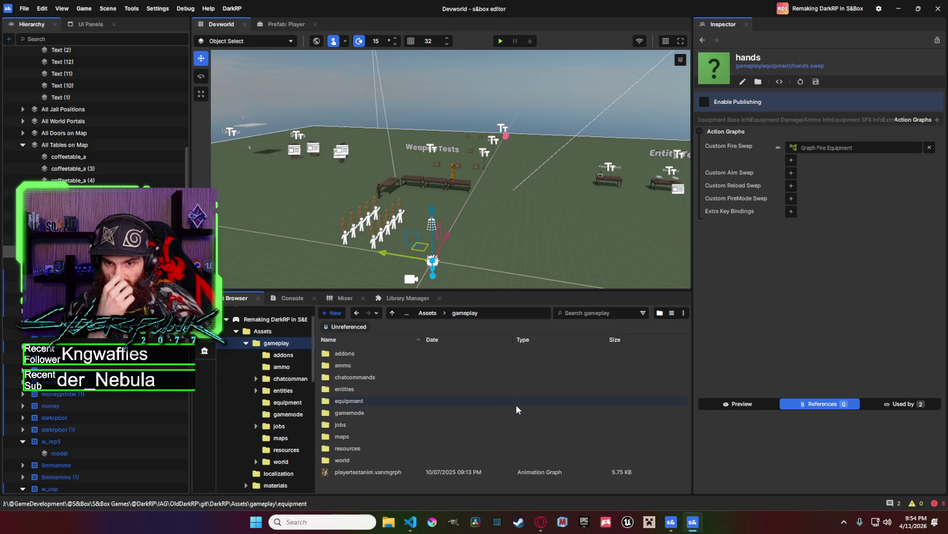
# - Briefly switch to VS Code and back to the s&box editor twice
pyautogui.click(410, 523)
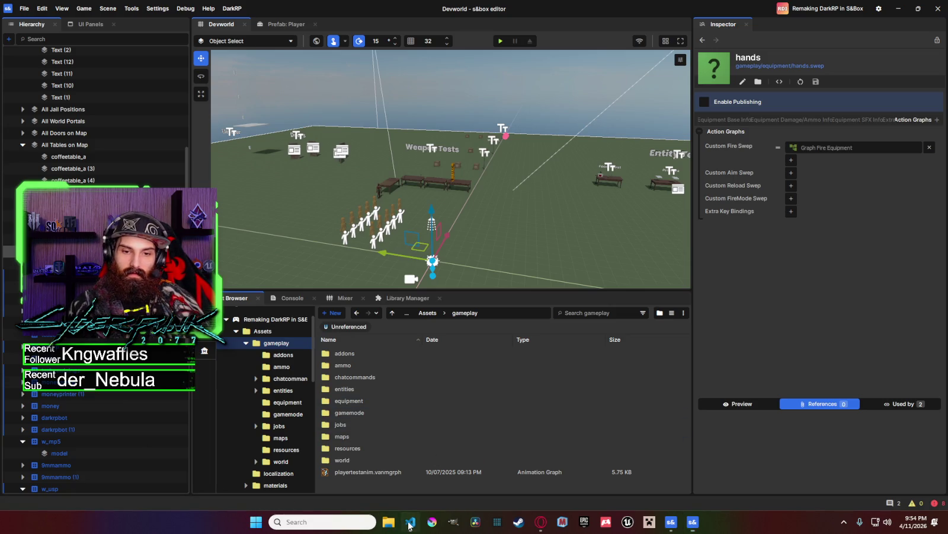
pyautogui.click(409, 524)
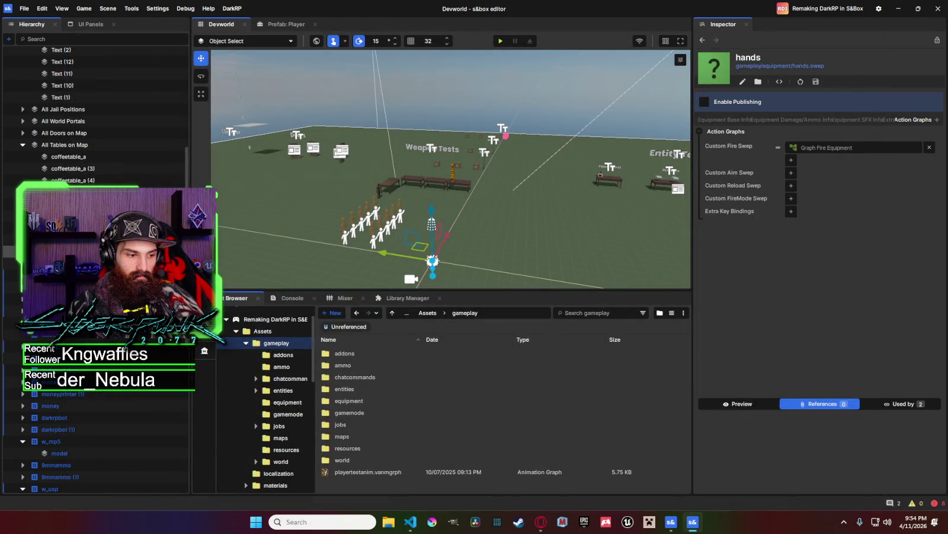
pyautogui.click(410, 523)
pyautogui.click(411, 523)
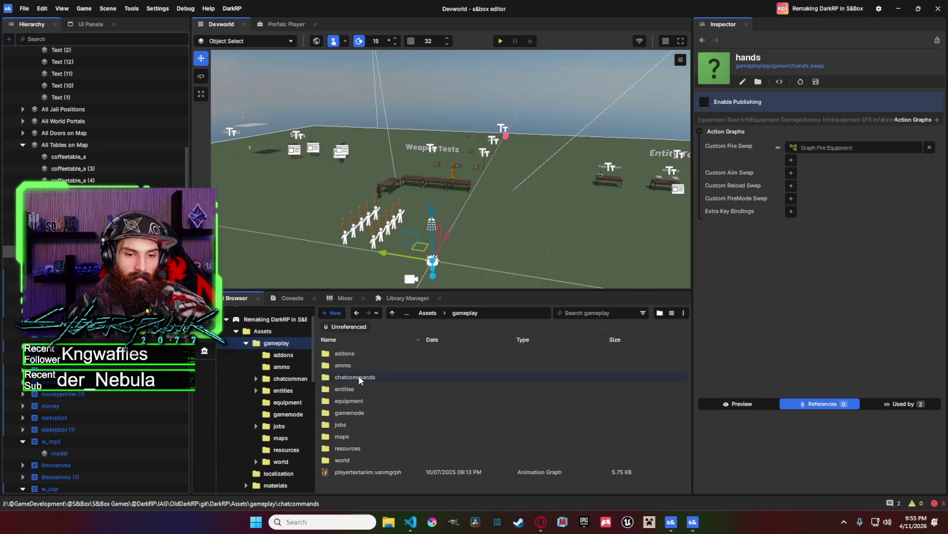
# - Open the world folder containing spawnprotection, then minimize the s&box editor
pyautogui.click(286, 461)
pyautogui.scroll(-3, 282, 448)
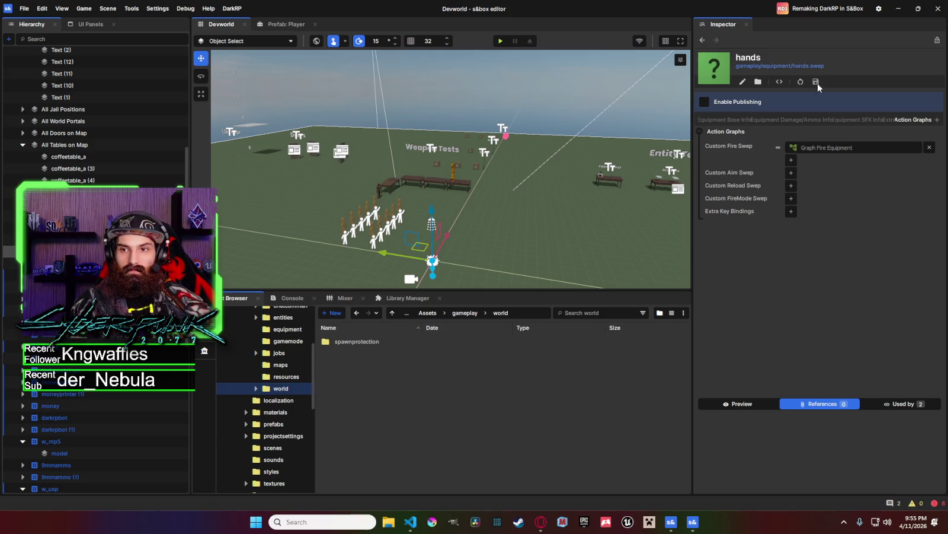
pyautogui.click(898, 8)
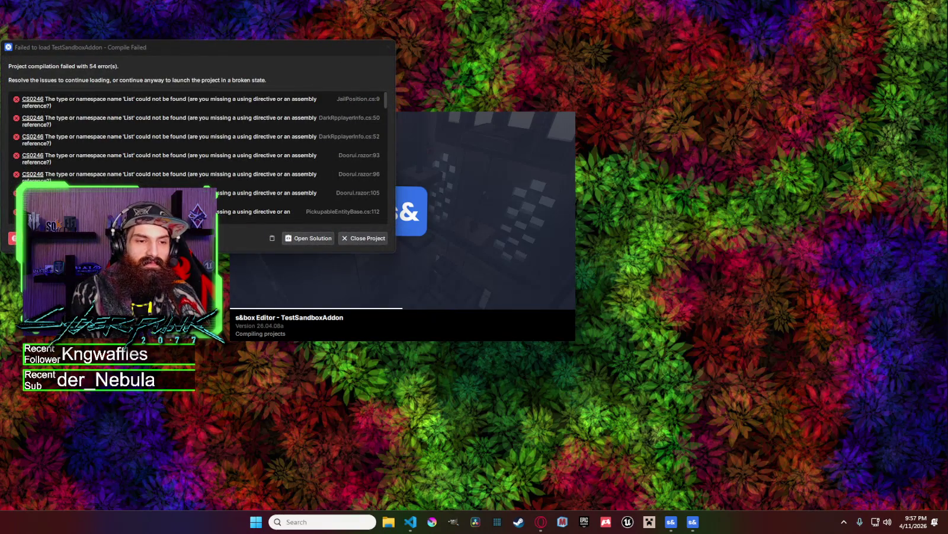
# - Focus the TestSandboxAddon Compile Failed window listing 54 missing List errors
pyautogui.click(138, 107)
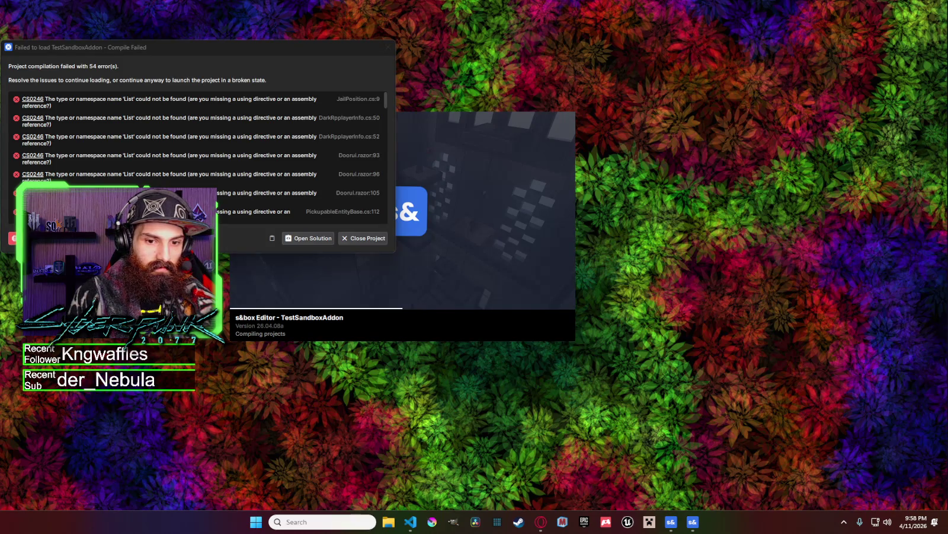
# - Move the Compile Failed window to review its CS0246 List errors
pyautogui.moveTo(386, 98)
pyautogui.mouseDown()
pyautogui.moveTo(385, 206)
pyautogui.moveTo(386, 95)
pyautogui.moveTo(385, 201)
pyautogui.moveTo(409, 77)
pyautogui.mouseUp()
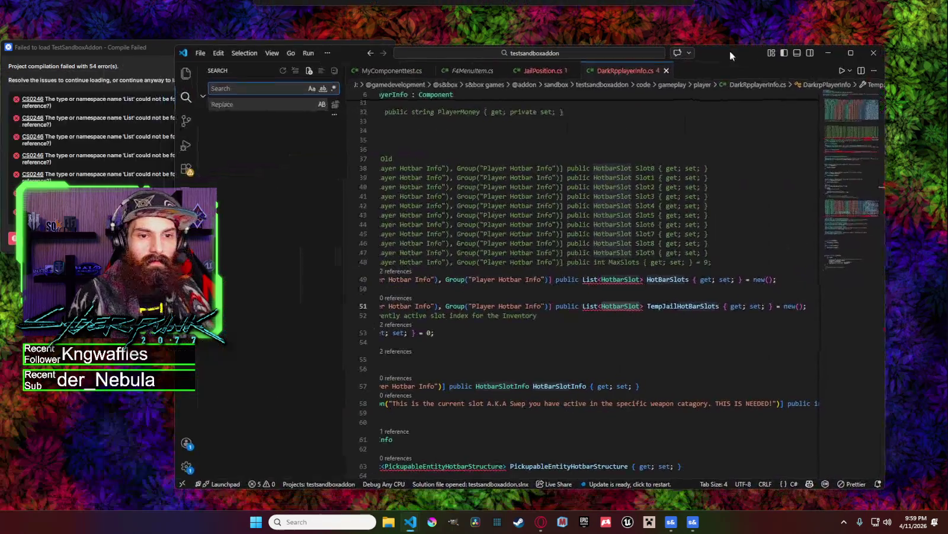
# - Search for HotbarSlot and open its first DarkRpplayerInfo.cs match on line 38
pyautogui.write('HotbarSlot')
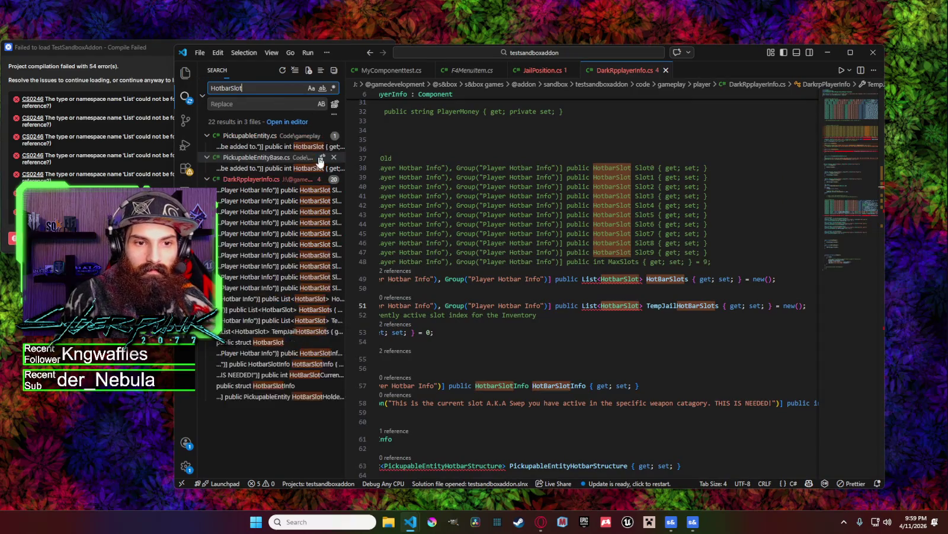
pyautogui.click(207, 180)
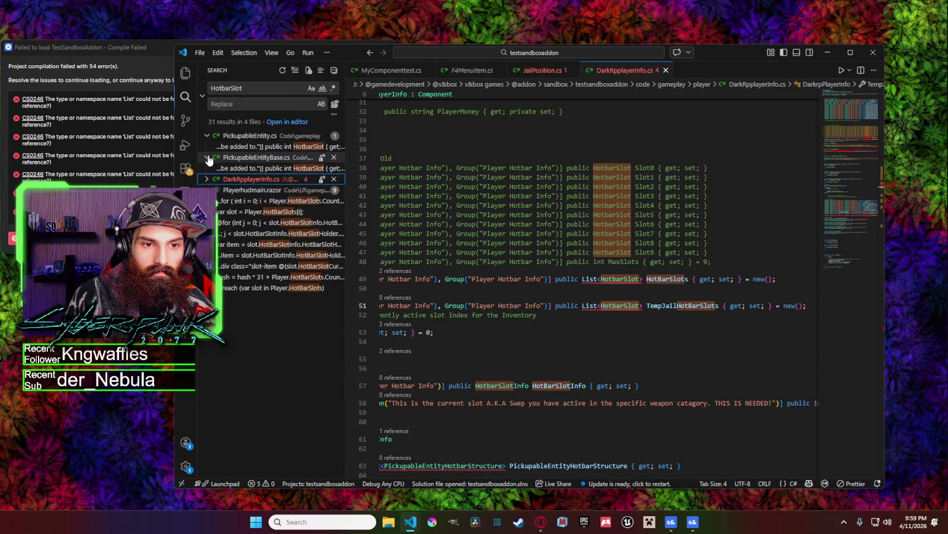
pyautogui.click(207, 157)
pyautogui.click(207, 136)
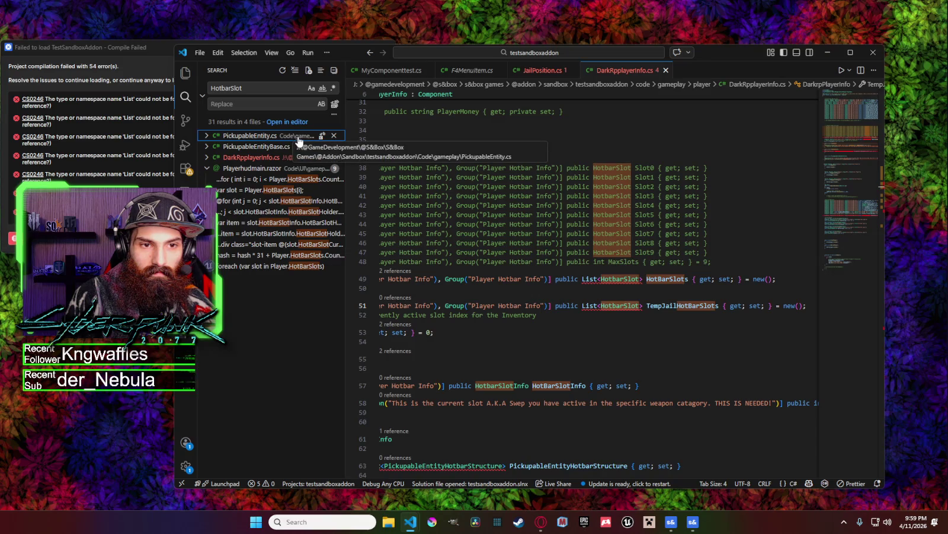
pyautogui.click(284, 159)
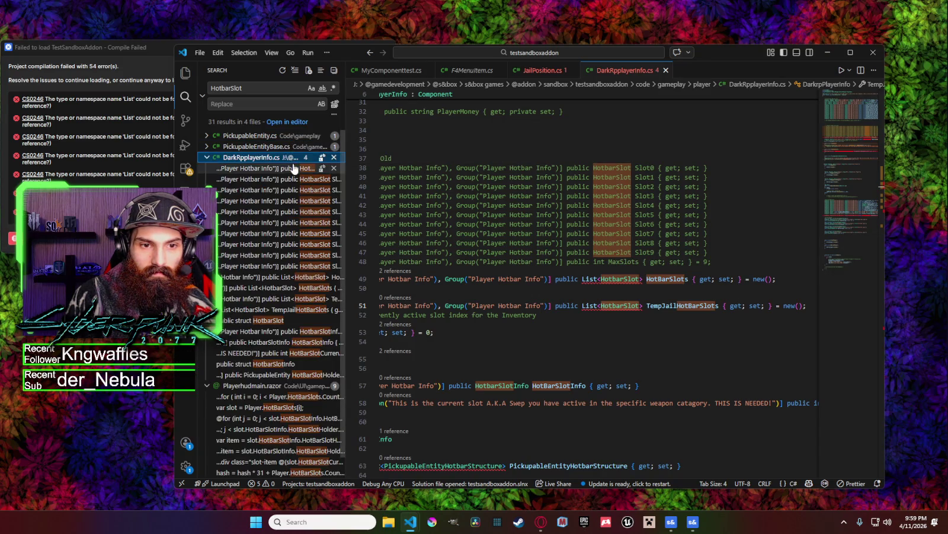
pyautogui.click(271, 159)
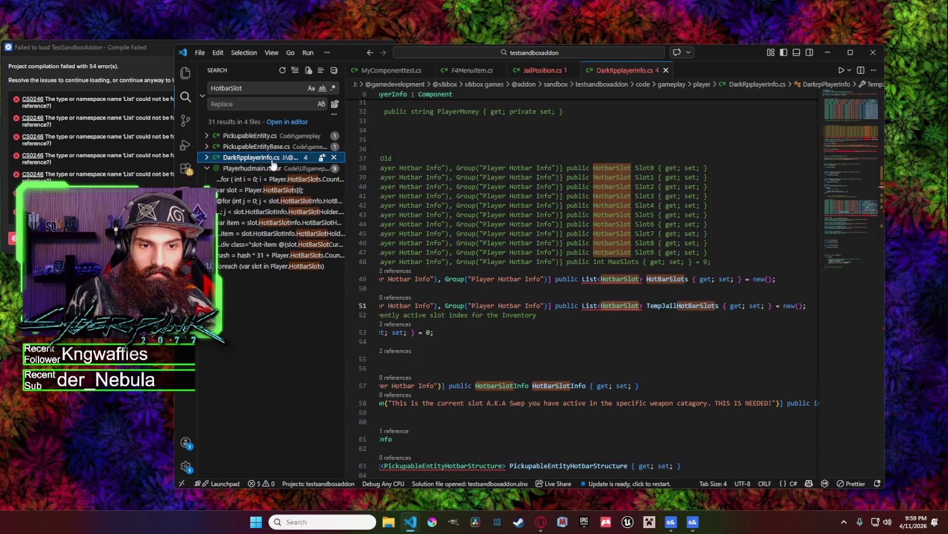
pyautogui.click(276, 159)
pyautogui.click(276, 169)
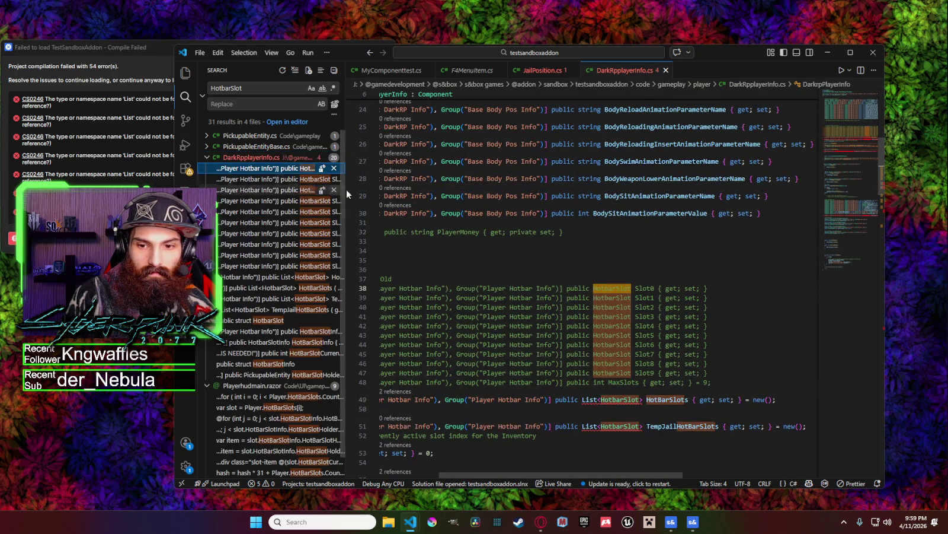
# - Go to the List declaration on line 49 and move the VS Code window higher
pyautogui.scroll(5, 363, 196)
pyautogui.scroll(-4, 508, 215)
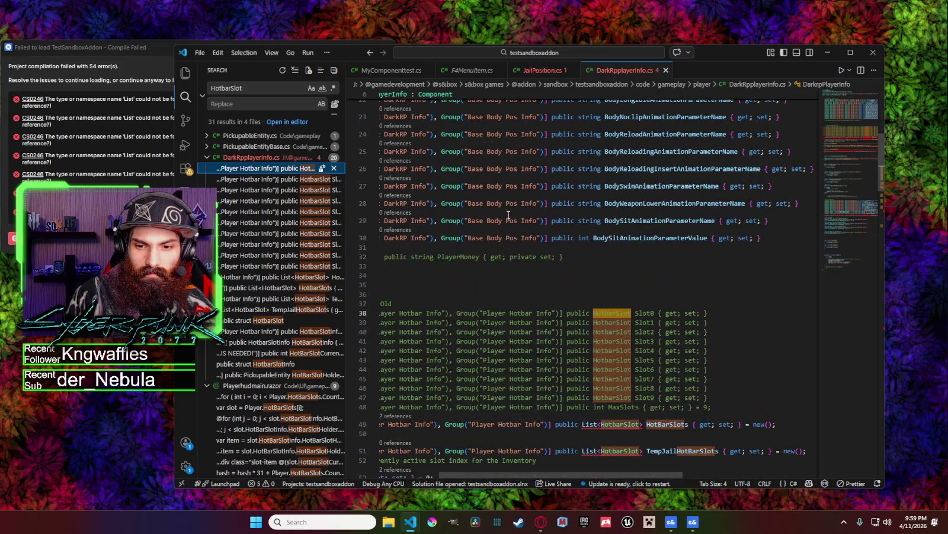
pyautogui.scroll(5, 567, 244)
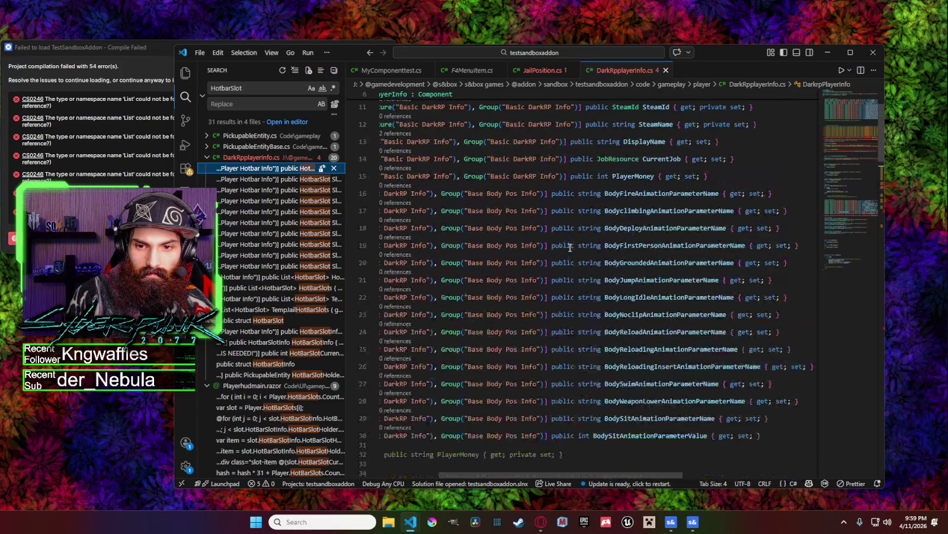
pyautogui.scroll(-7, 566, 251)
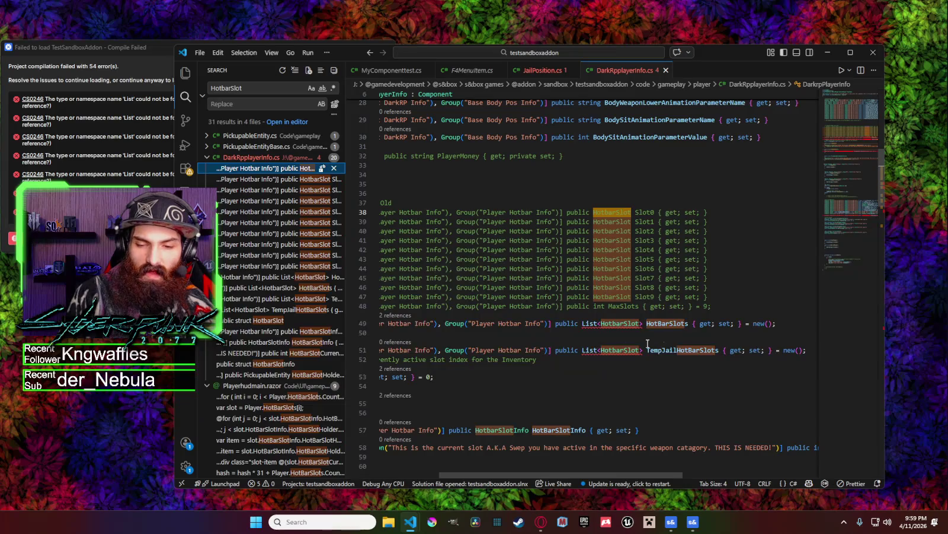
pyautogui.click(593, 324)
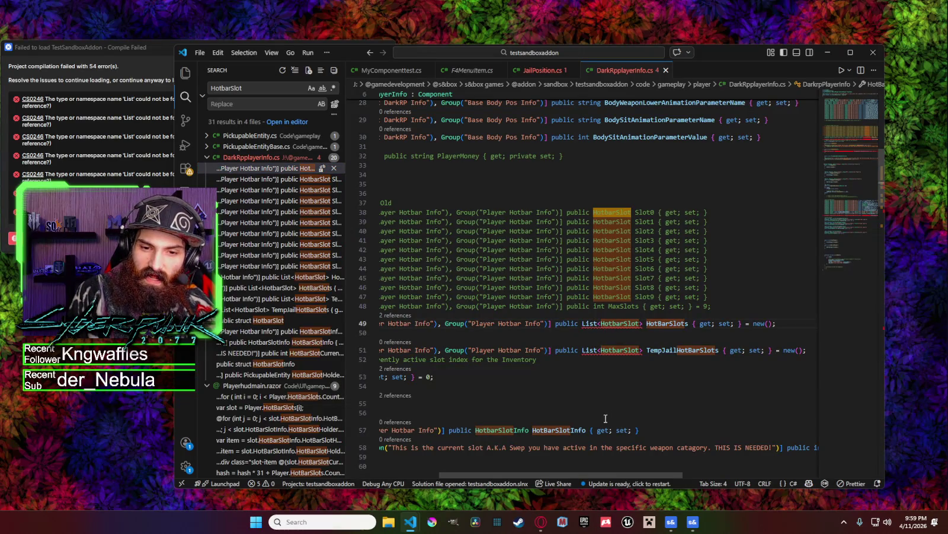
pyautogui.moveTo(560, 472)
pyautogui.mouseDown()
pyautogui.moveTo(520, 457)
pyautogui.moveTo(575, 448)
pyautogui.mouseUp()
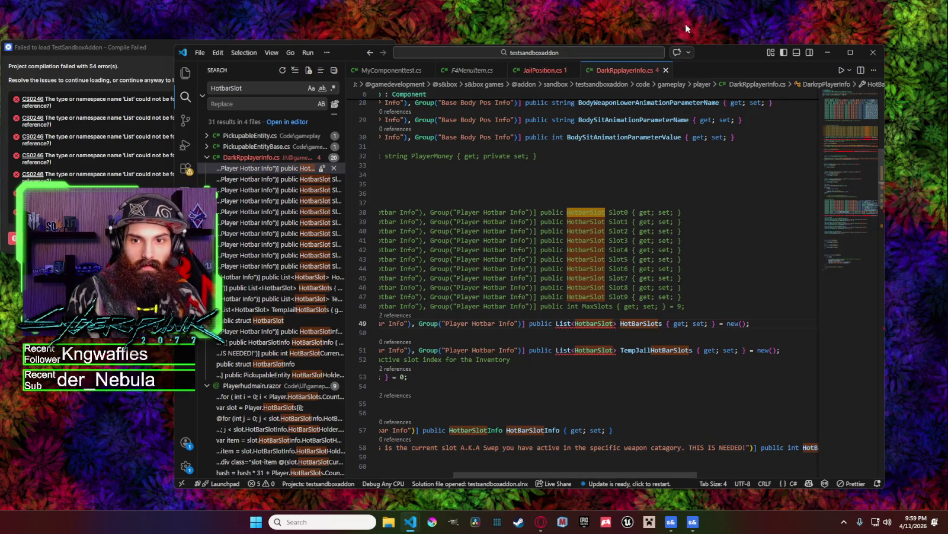
pyautogui.moveTo(742, 46)
pyautogui.mouseDown()
pyautogui.moveTo(764, 128)
pyautogui.moveTo(761, 188)
pyautogui.moveTo(732, 146)
pyautogui.moveTo(730, 180)
pyautogui.moveTo(731, 12)
pyautogui.moveTo(728, 21)
pyautogui.mouseUp()
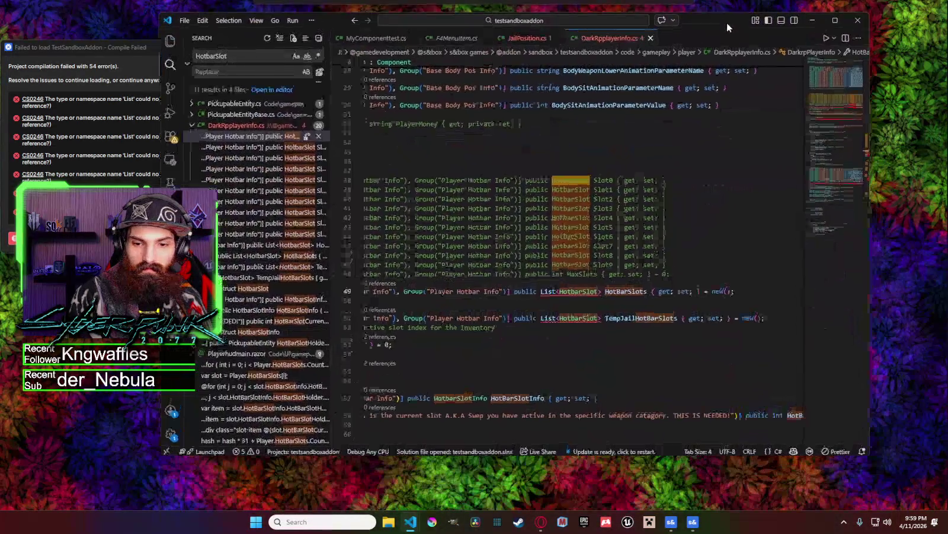
# - Inspect the HotBarSlots List declaration on line 49 of DarkRpplayerInfo.cs
pyautogui.click(556, 300)
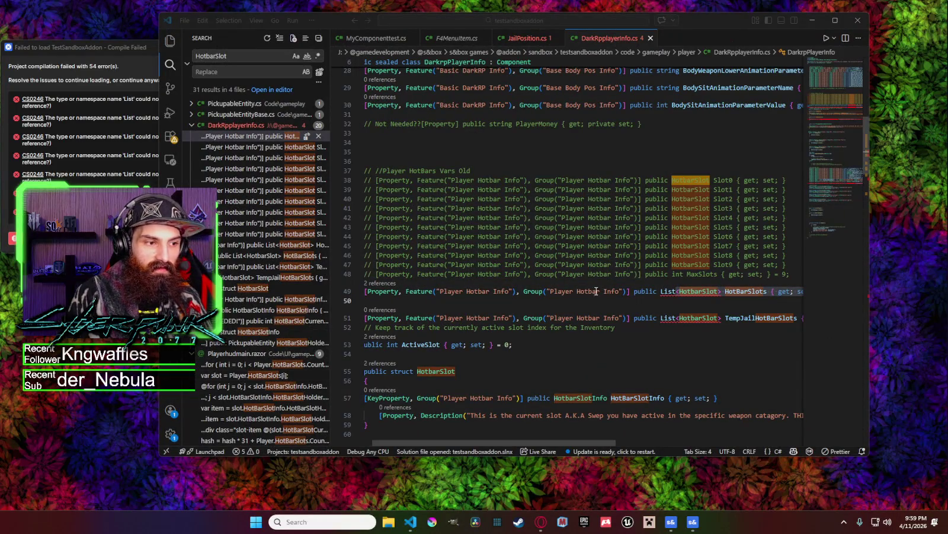
pyautogui.click(703, 278)
pyautogui.moveTo(543, 443); pyautogui.dragTo(623, 443)
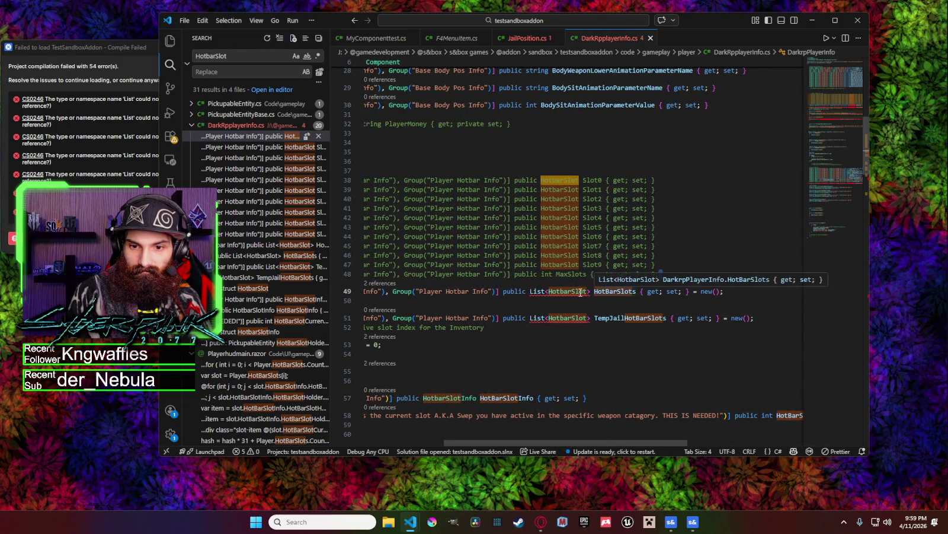
pyautogui.click(547, 291)
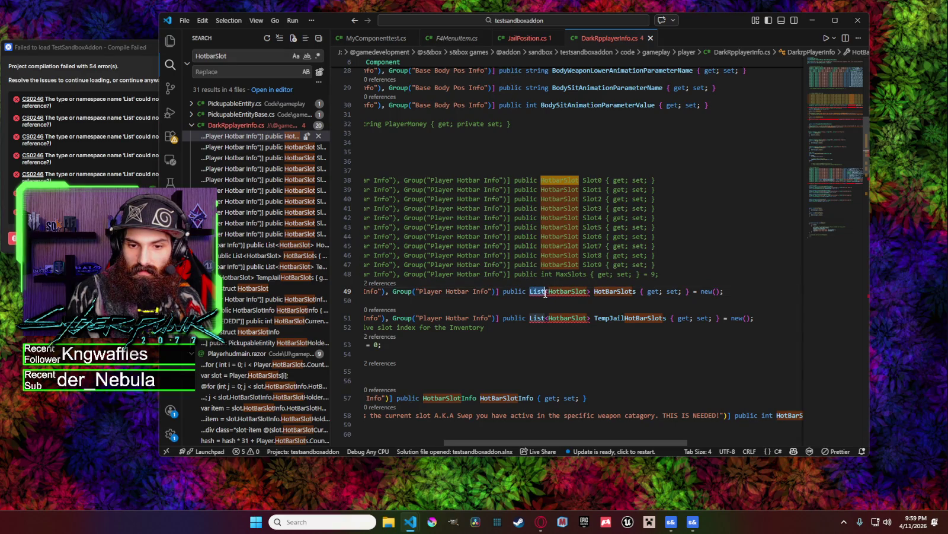
pyautogui.click(561, 301)
pyautogui.scroll(10, 720, 294)
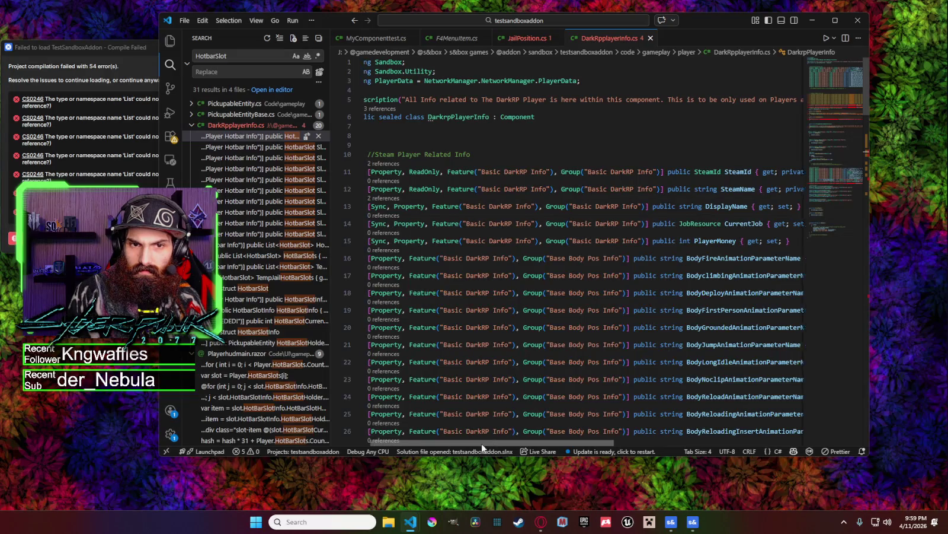
pyautogui.moveTo(486, 444); pyautogui.dragTo(374, 427)
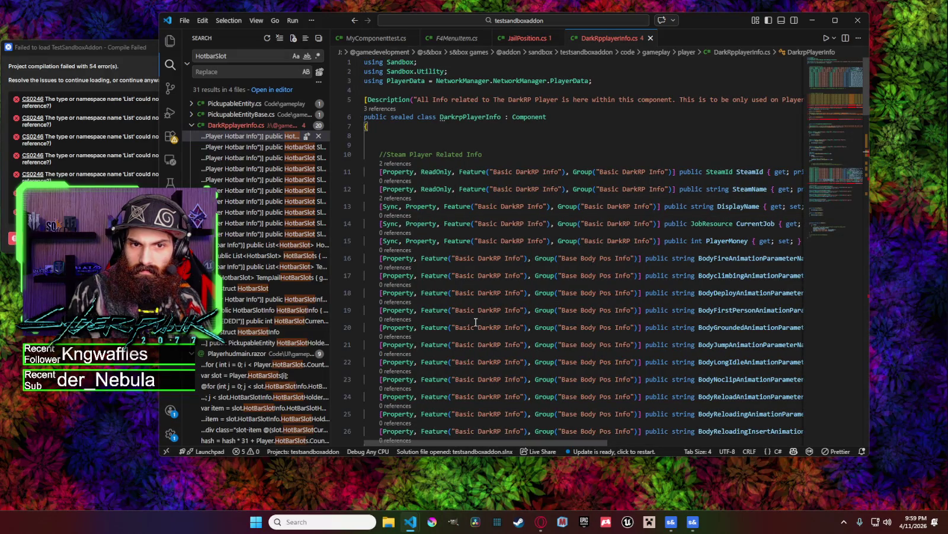
pyautogui.scroll(-6, 476, 322)
pyautogui.scroll(8, 530, 318)
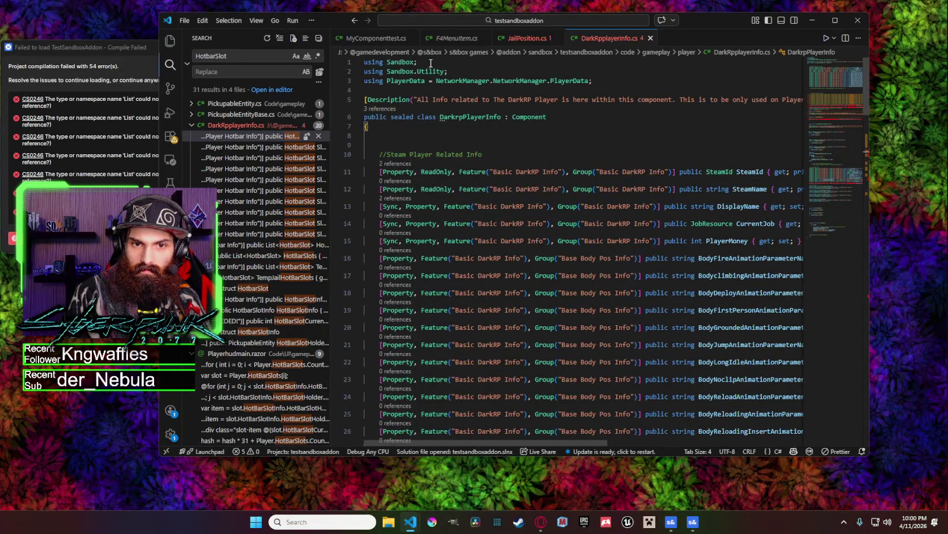
pyautogui.scroll(-7, 493, 150)
pyautogui.click(559, 336)
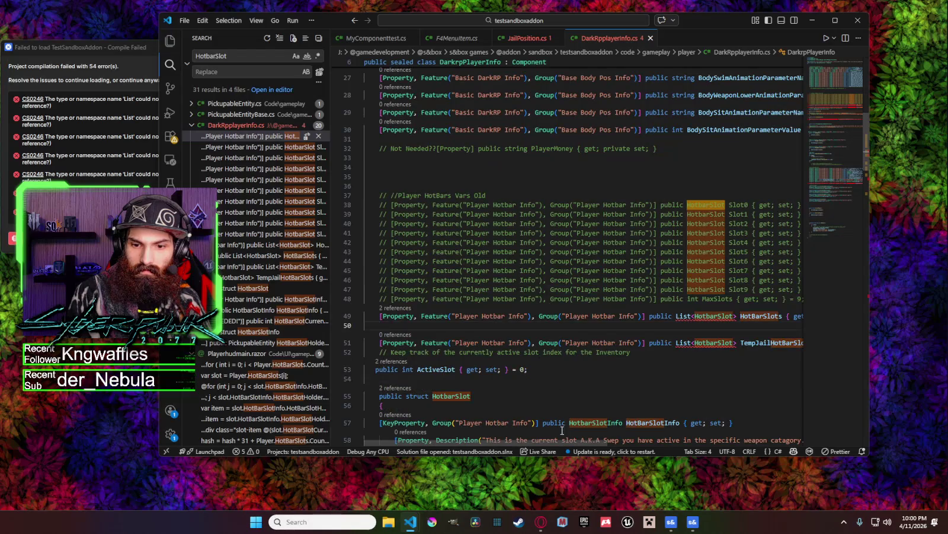
pyautogui.hscroll(5, 562, 430)
pyautogui.hscroll(-5, 516, 386)
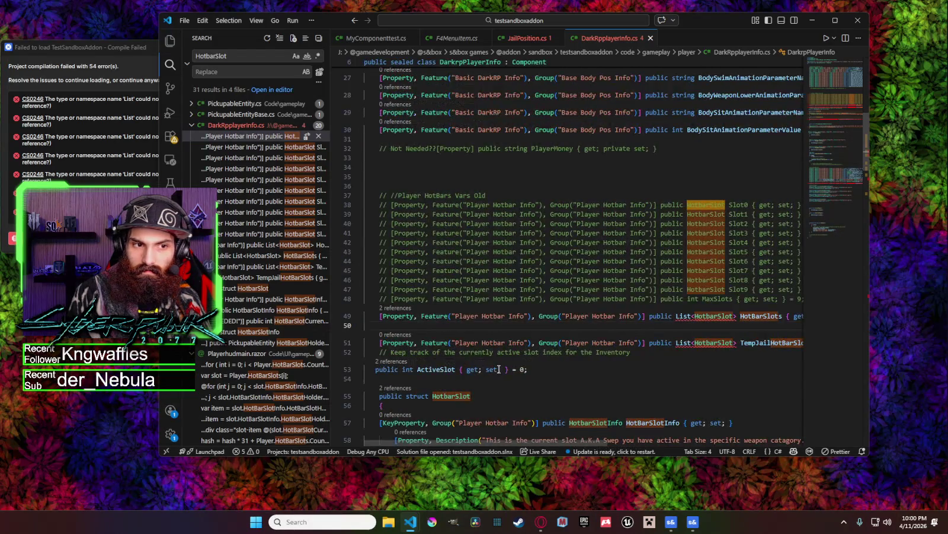
# - Jump from the error list to Playerhudmain.razor lines 191 and 198 to check List usages
pyautogui.click(110, 121)
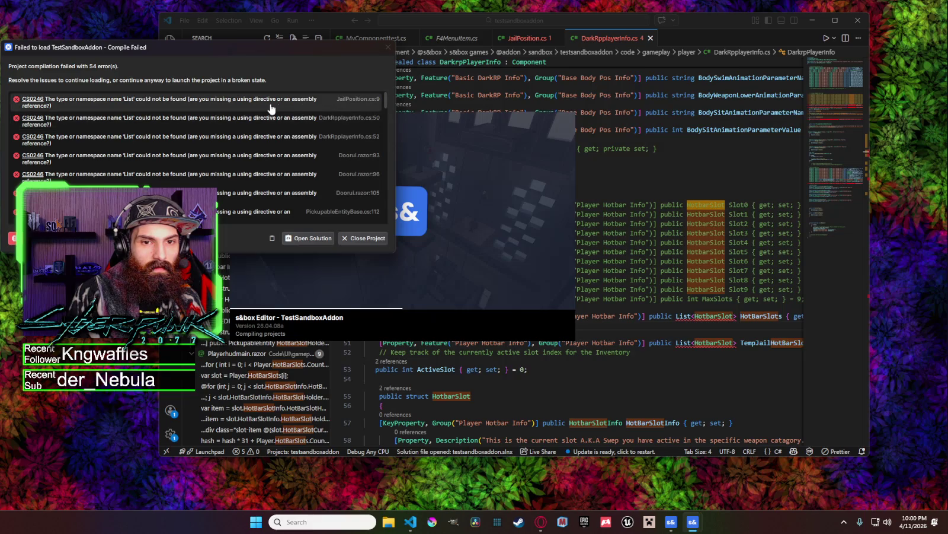
pyautogui.scroll(-2, 339, 235)
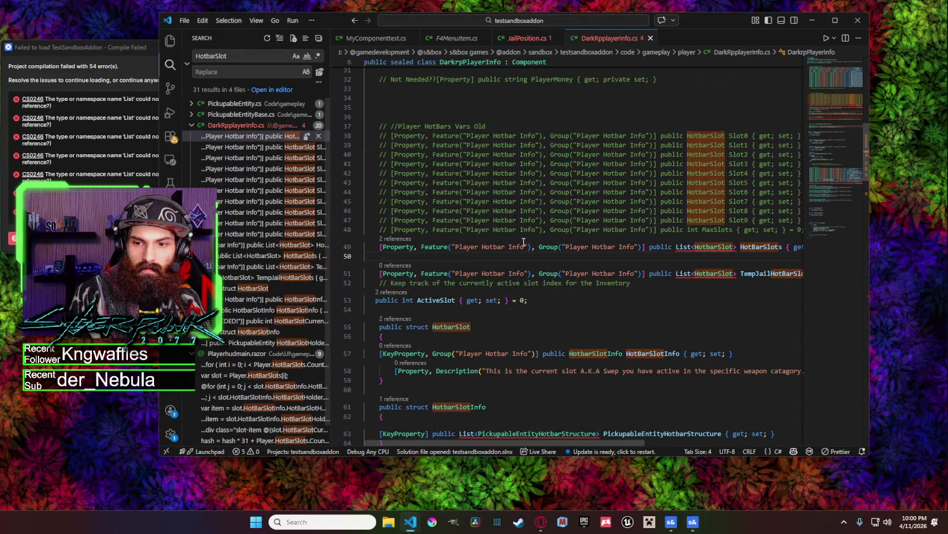
pyautogui.click(89, 159)
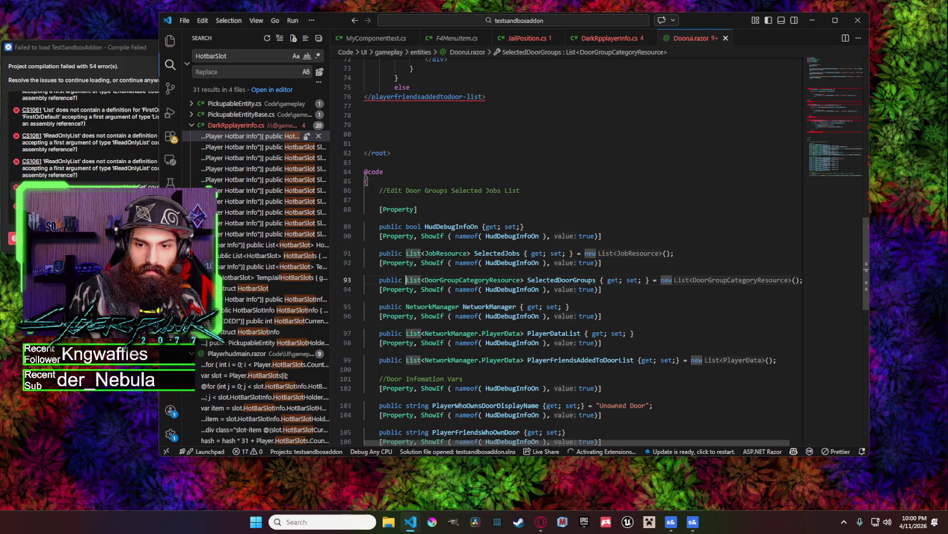
pyautogui.click(126, 179)
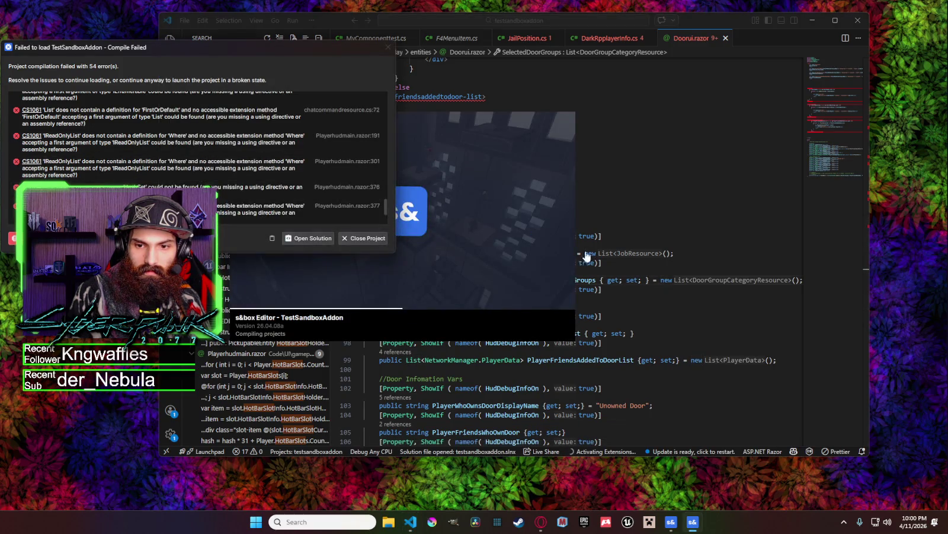
pyautogui.click(630, 274)
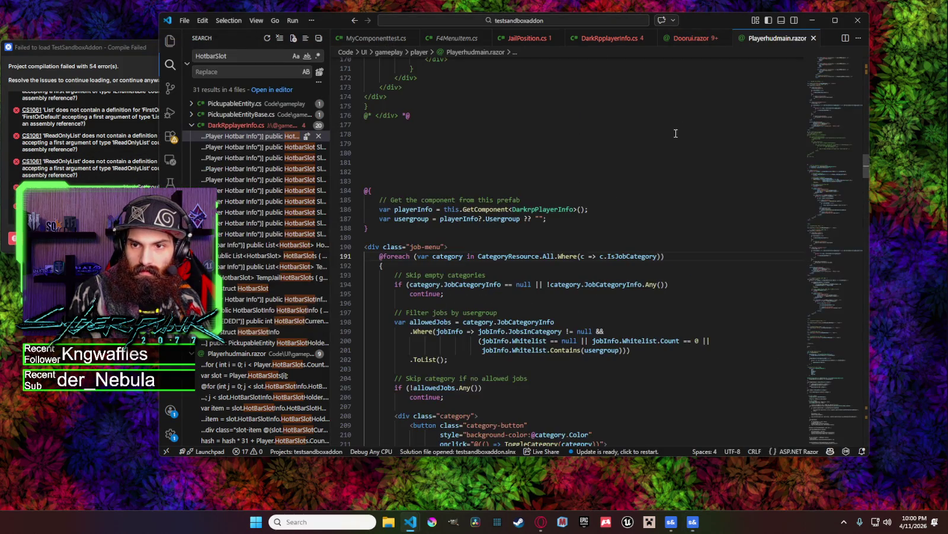
pyautogui.click(660, 257)
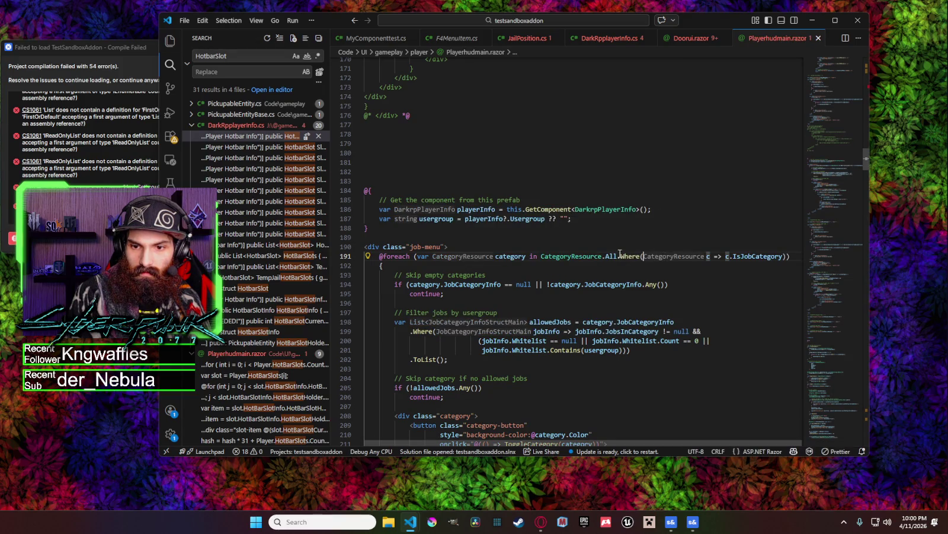
pyautogui.click(410, 322)
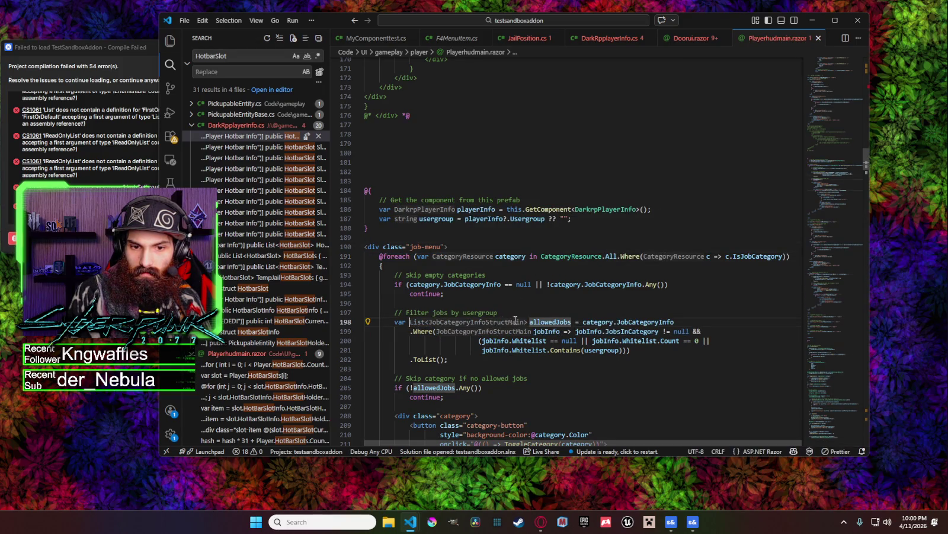
# - Check the Playerhudmain.razor error at line 301, return to DarkRpplayerInfo.cs, and minimize VS Code
pyautogui.click(255, 169)
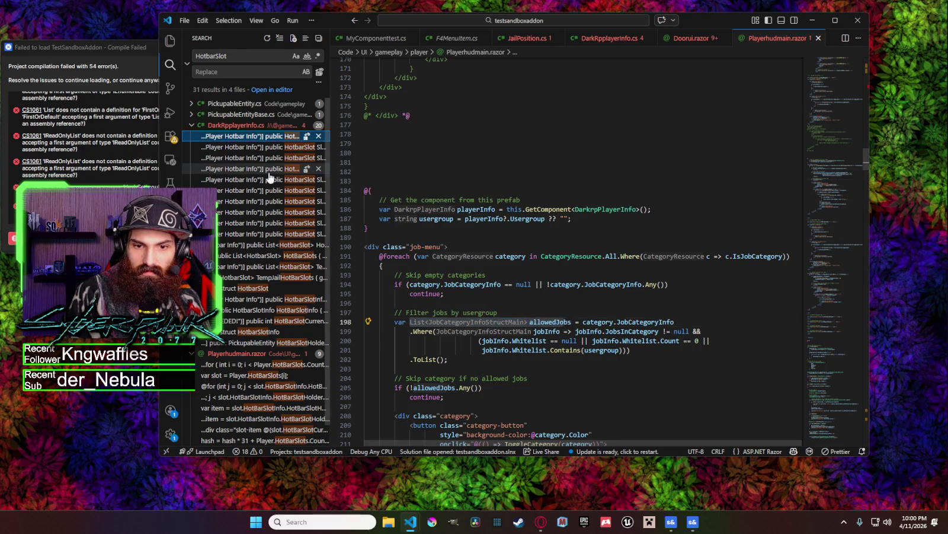
pyautogui.scroll(-8, 484, 239)
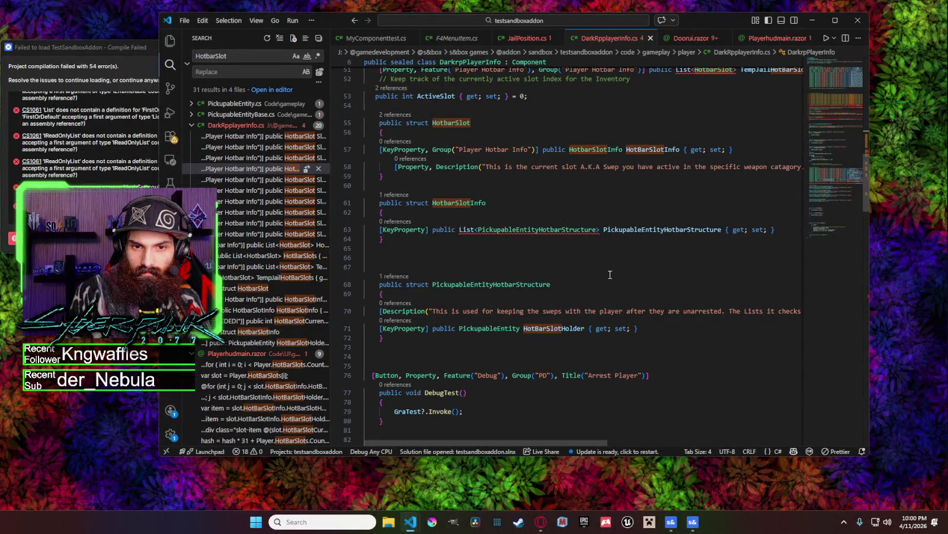
pyautogui.scroll(4, 607, 274)
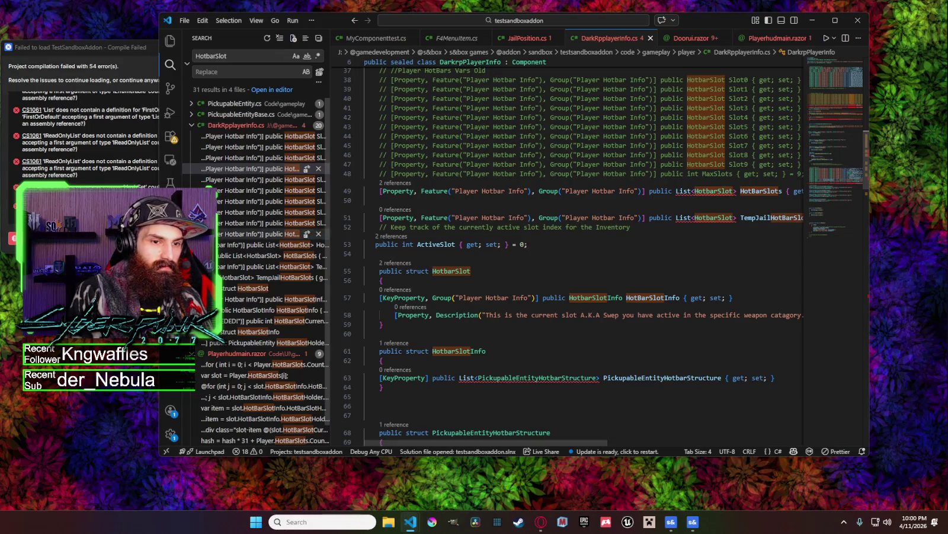
pyautogui.doubleClick(320, 166)
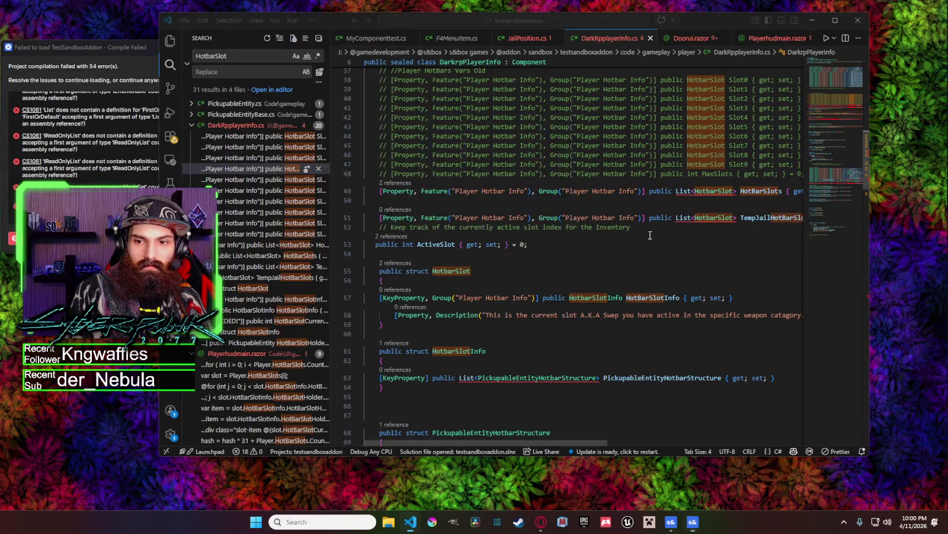
pyautogui.click(610, 38)
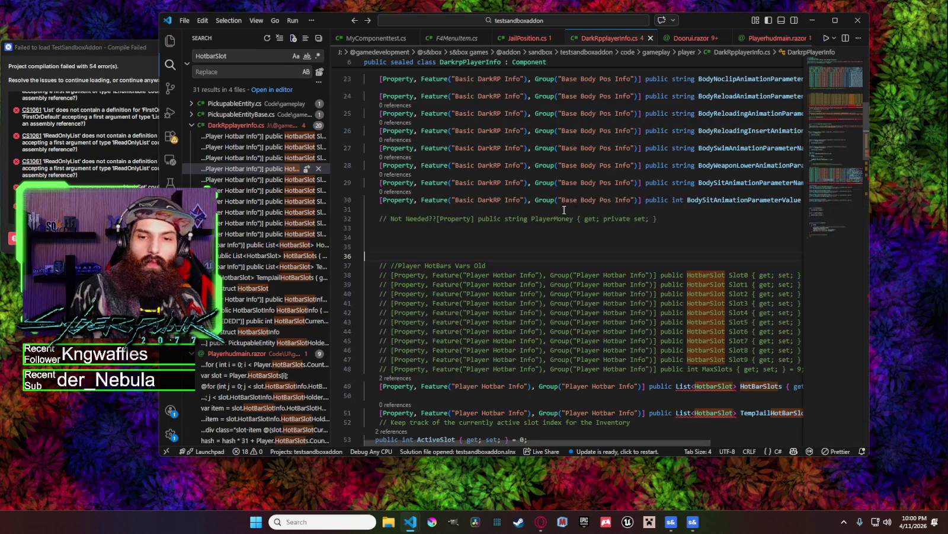
pyautogui.click(813, 19)
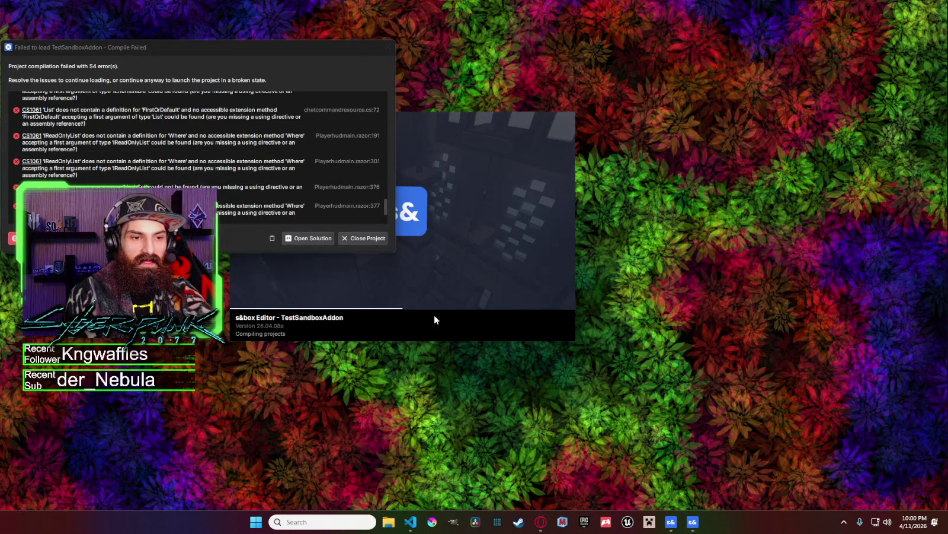
# - Close NoclipMoveMode.cs in the sandbox-main window, then restore the testsandboxaddon window
pyautogui.moveTo(410, 522)
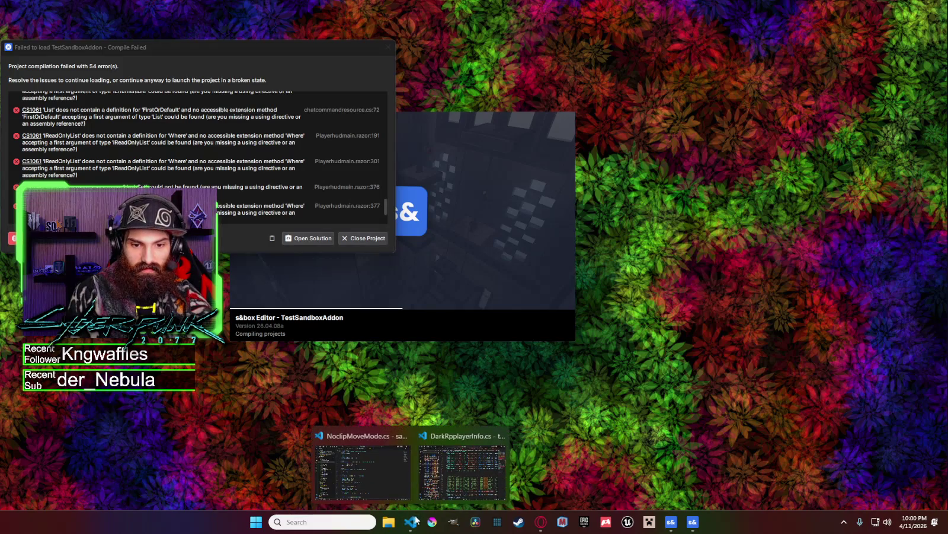
pyautogui.click(380, 457)
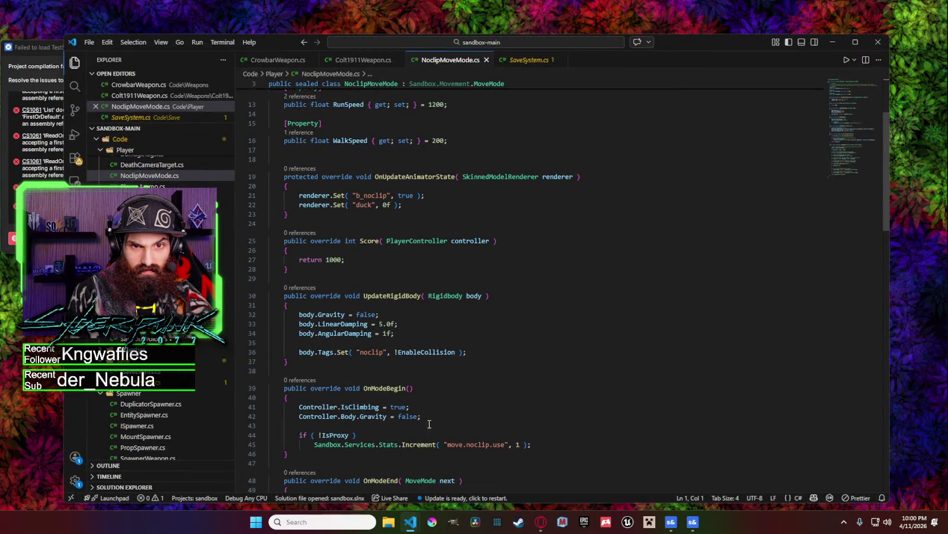
pyautogui.click(496, 286)
pyautogui.scroll(4, 496, 286)
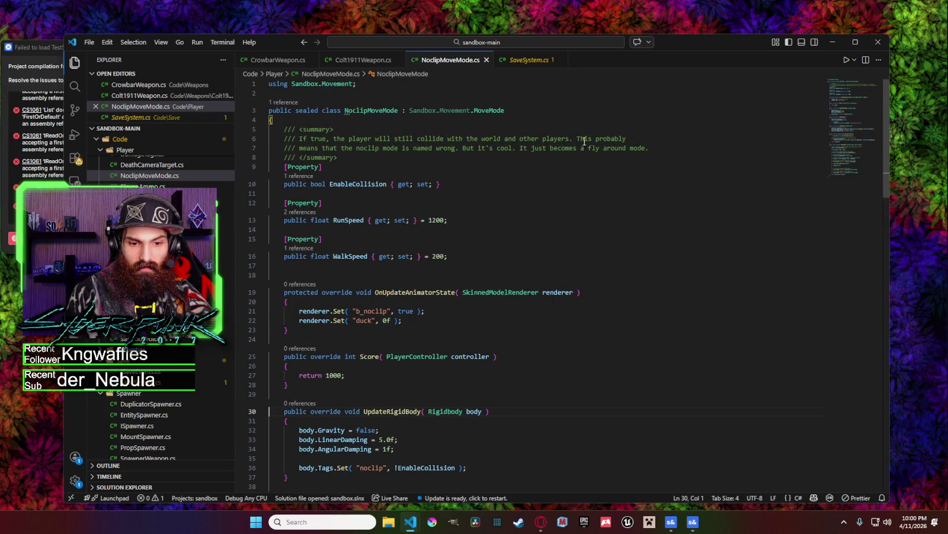
pyautogui.click(487, 60)
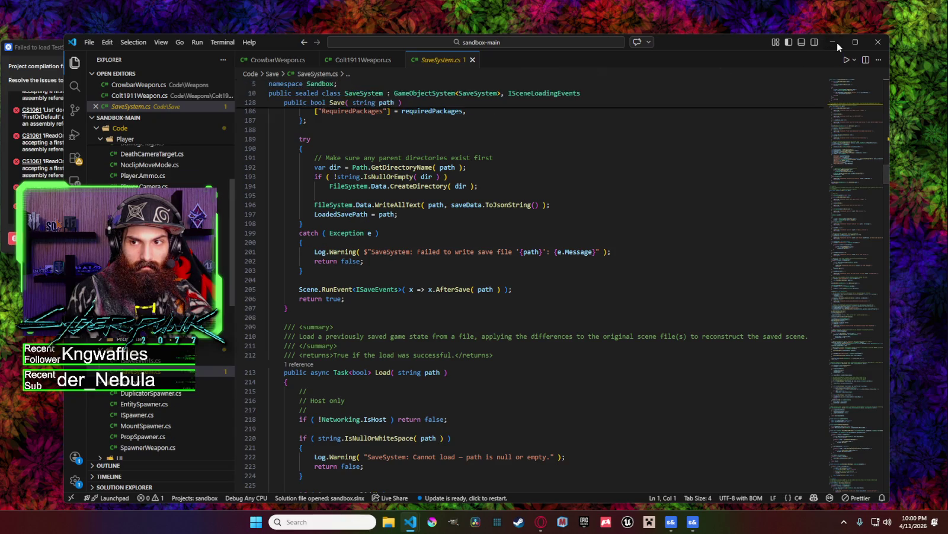
pyautogui.click(833, 42)
pyautogui.moveTo(412, 522)
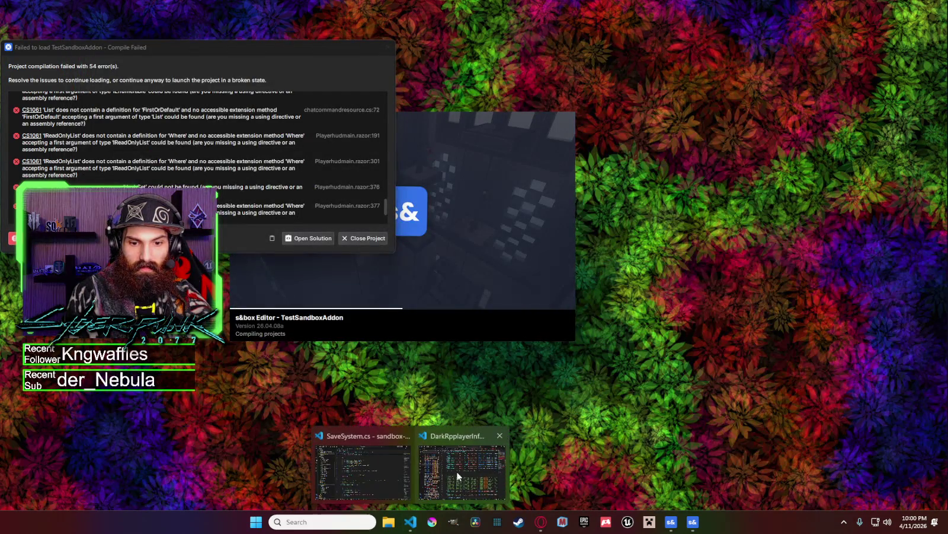
pyautogui.click(465, 471)
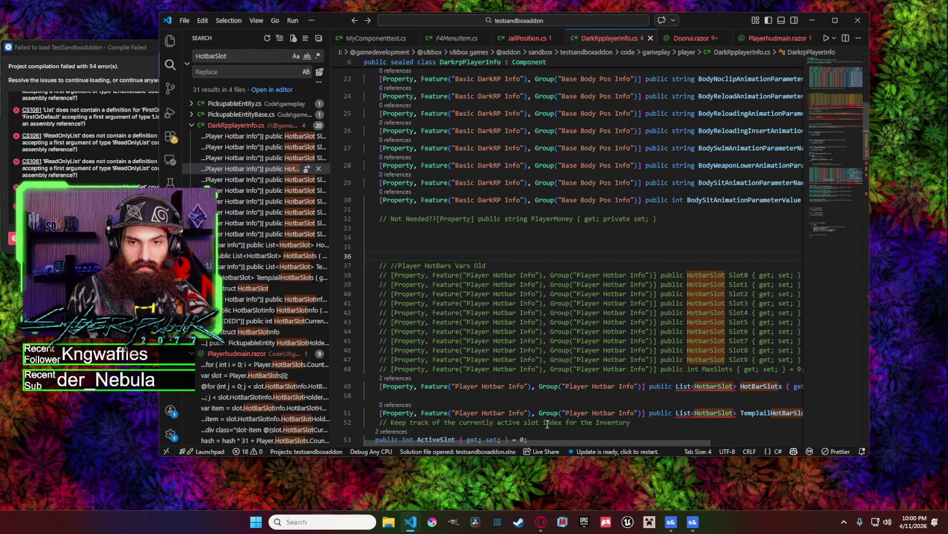
# - Apply the Quick Fix adding 'using System.Collections.Generic;' for List on line 49
pyautogui.click(556, 131)
pyautogui.scroll(-1, 642, 280)
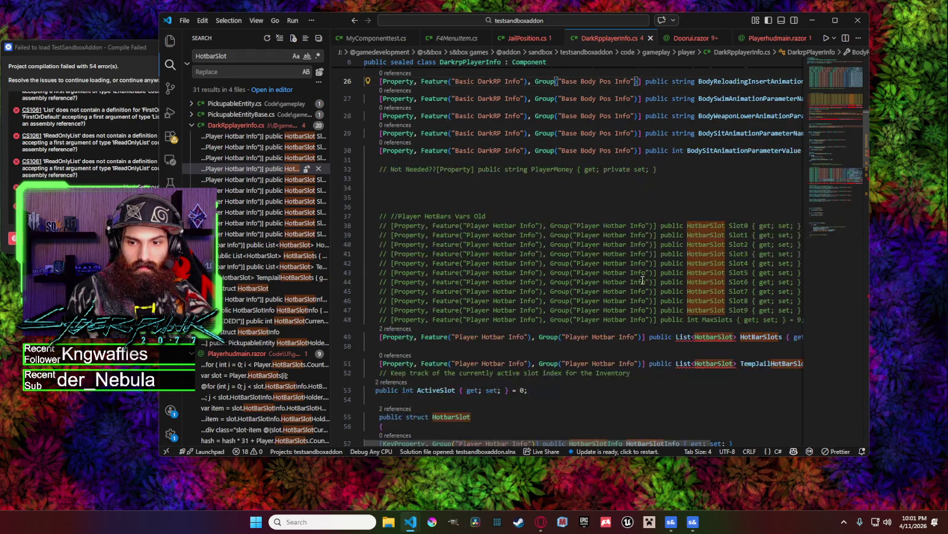
pyautogui.moveTo(629, 444); pyautogui.dragTo(747, 443)
pyautogui.click(598, 338)
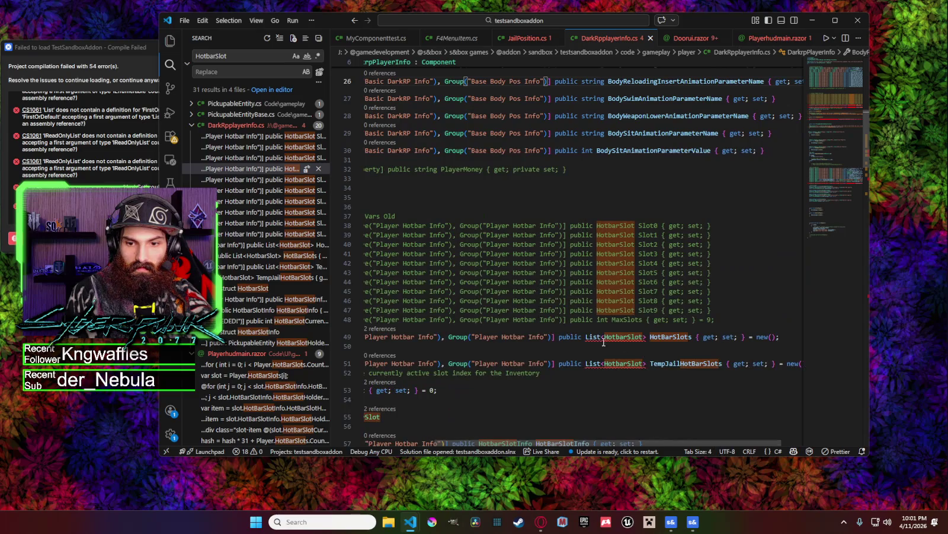
pyautogui.doubleClick(586, 336)
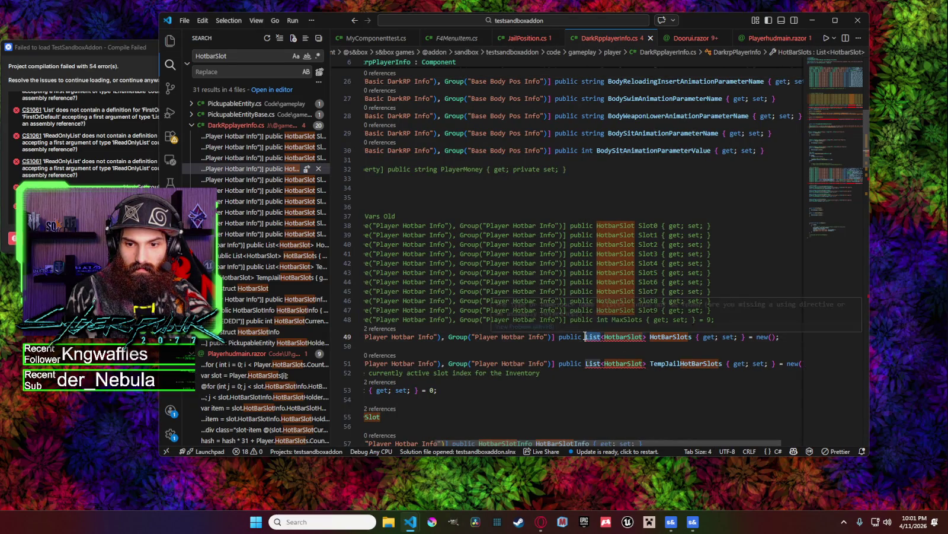
pyautogui.moveTo(585, 336)
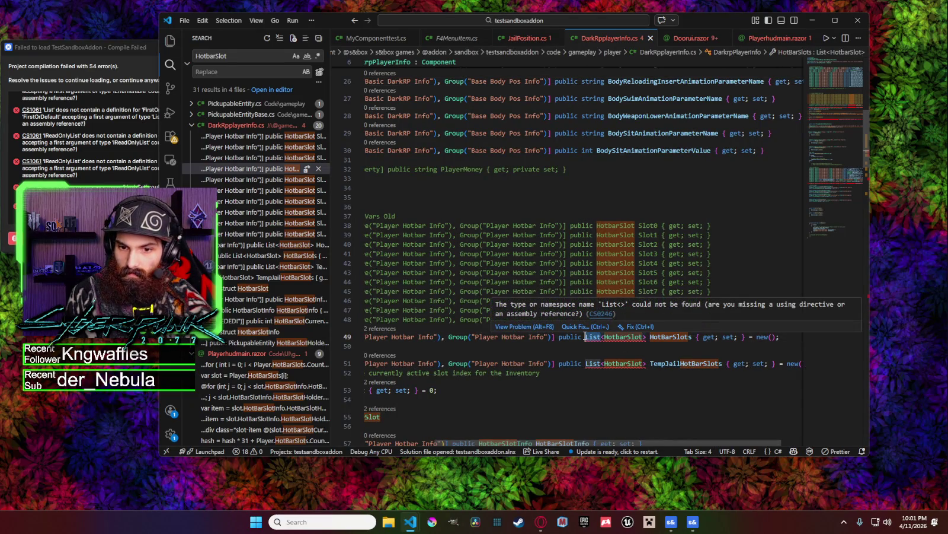
pyautogui.click(586, 327)
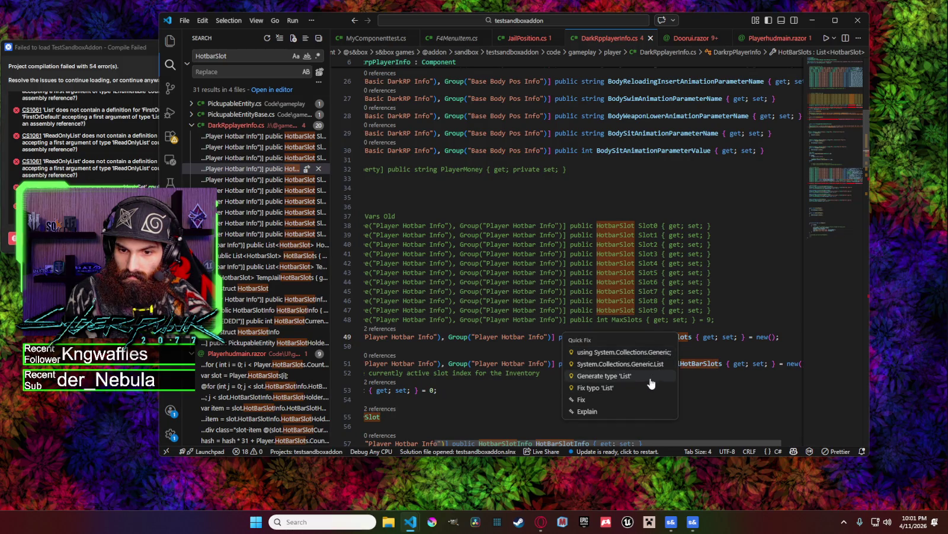
pyautogui.click(668, 353)
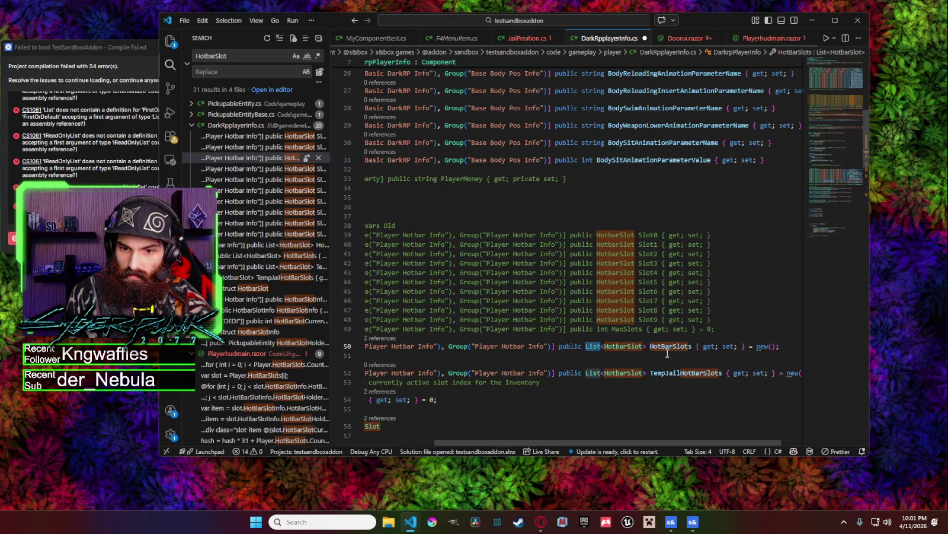
# - Save DarkRpplayerInfo.cs and select the new using line to copy it
pyautogui.scroll(10, 667, 353)
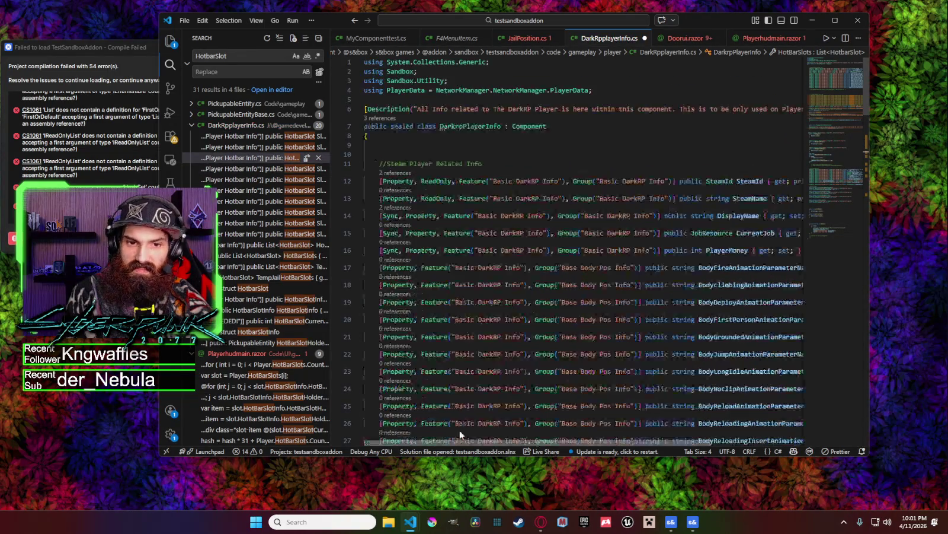
pyautogui.click(420, 70)
pyautogui.hotkey('ctrl', 's')
pyautogui.scroll(-10, 624, 369)
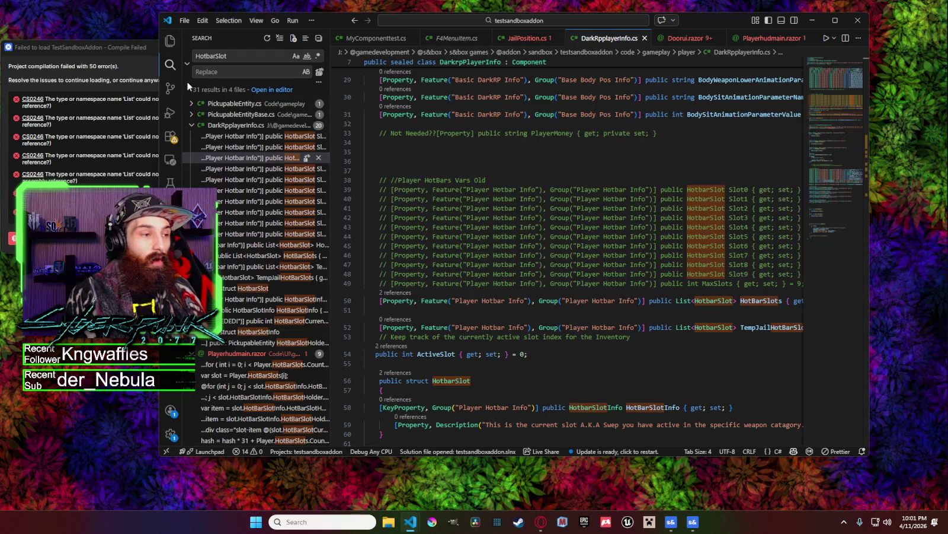
pyautogui.scroll(10, 450, 119)
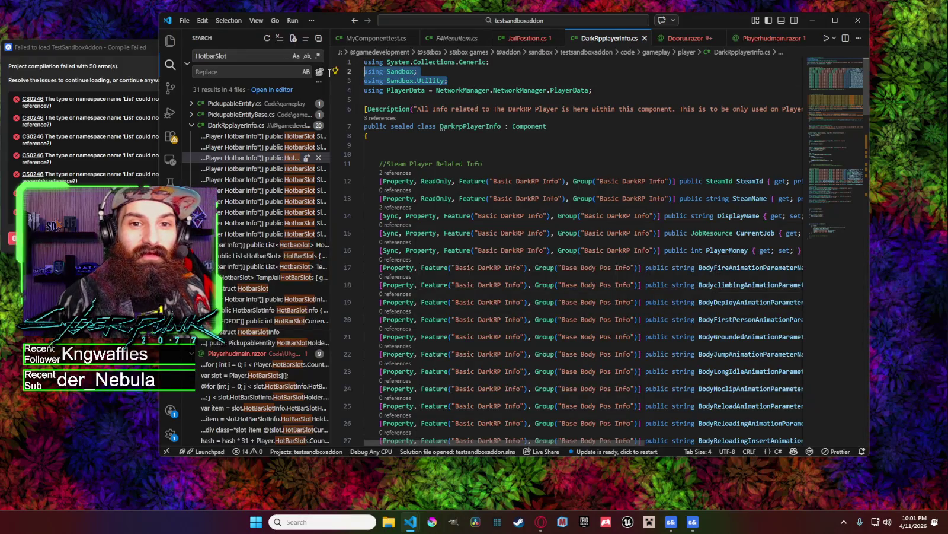
pyautogui.moveTo(363, 61); pyautogui.dragTo(489, 62)
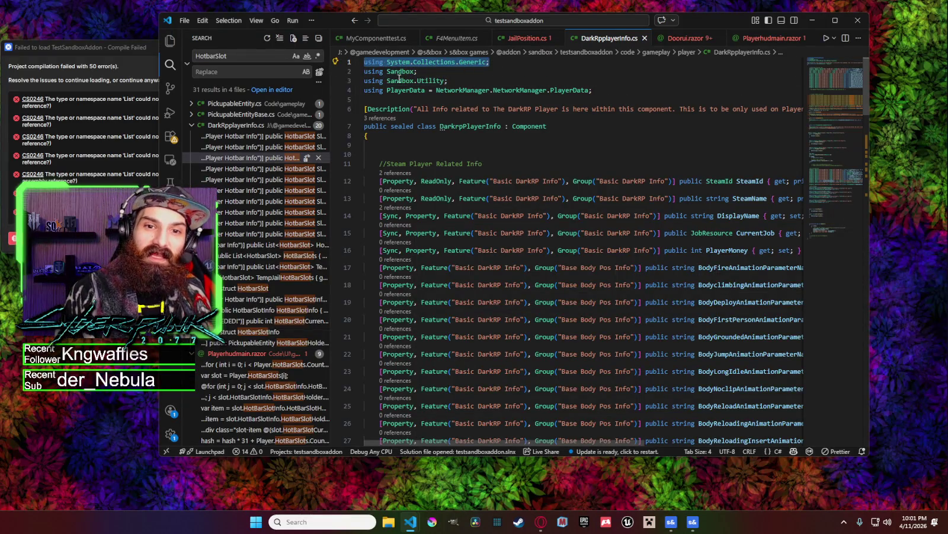
pyautogui.click(483, 72)
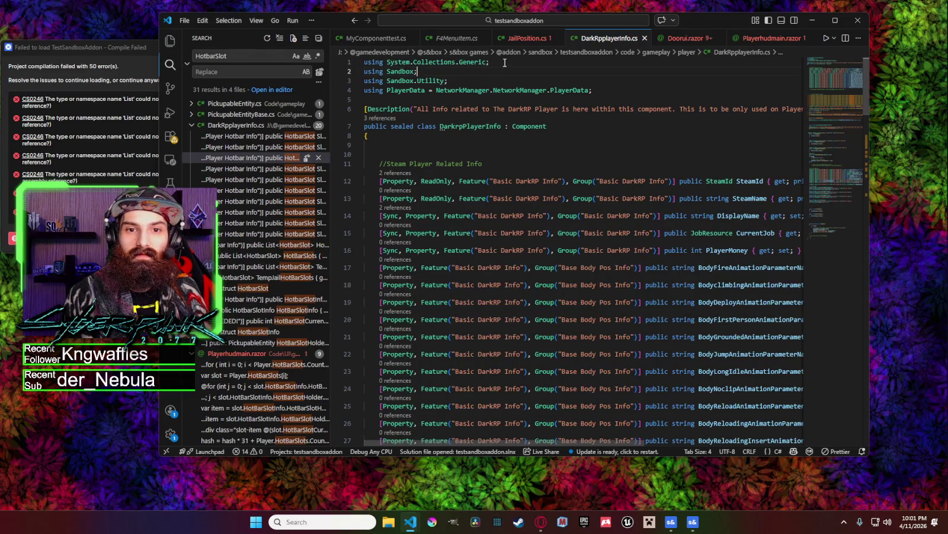
pyautogui.moveTo(504, 63); pyautogui.dragTo(325, 65)
pyautogui.hotkey('ctrl', 'c')
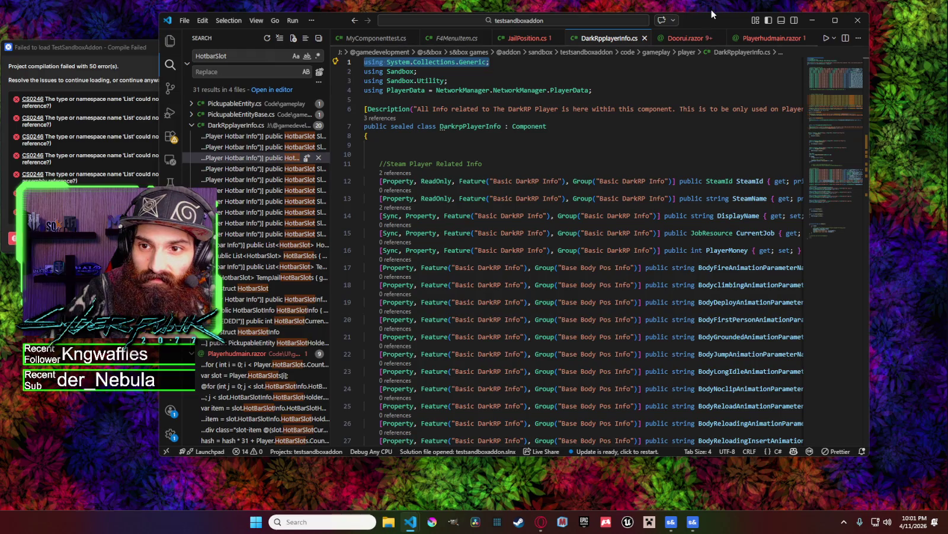
# - Paste the System.Collections.Generic using below 'using Sandbox' in JailPosition.cs
pyautogui.moveTo(714, 18); pyautogui.dragTo(724, 29)
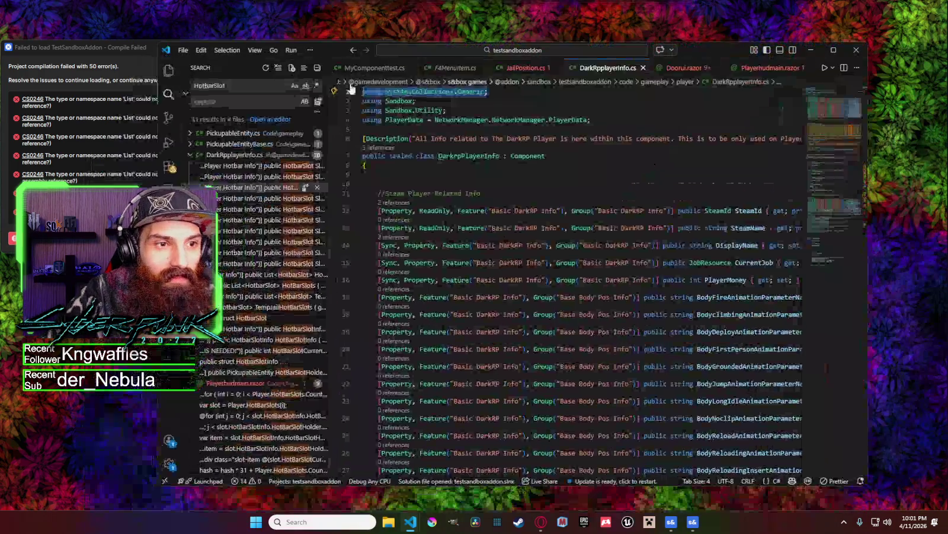
pyautogui.click(112, 102)
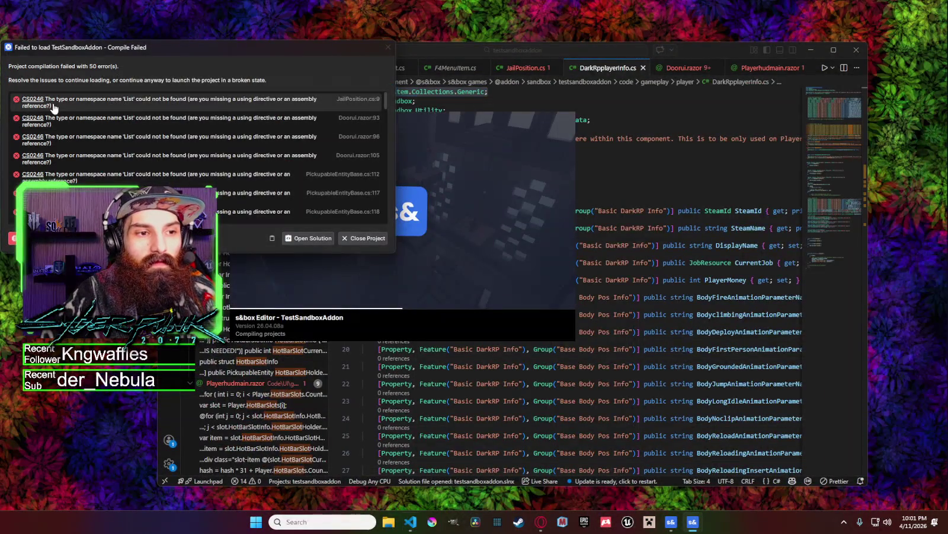
pyautogui.click(434, 92)
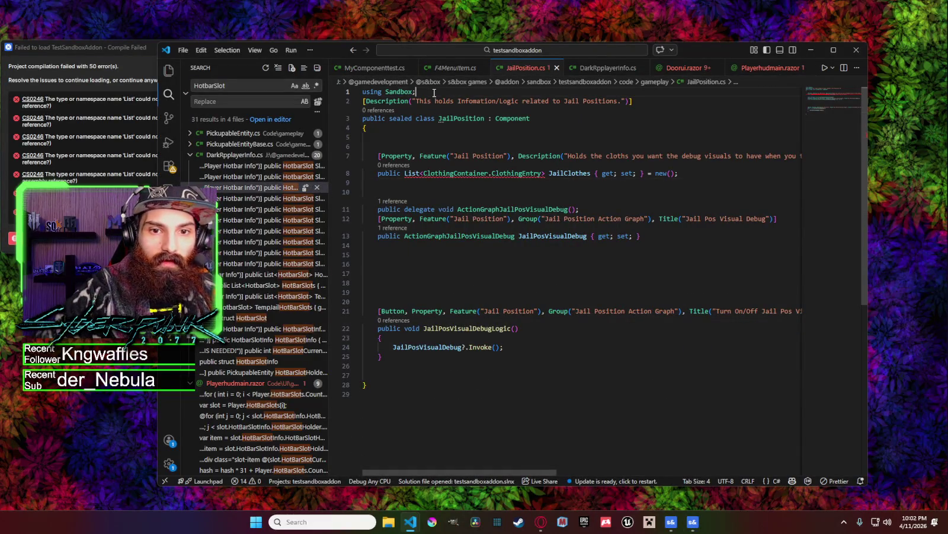
pyautogui.press('Return')
pyautogui.hotkey('ctrl', 'v')
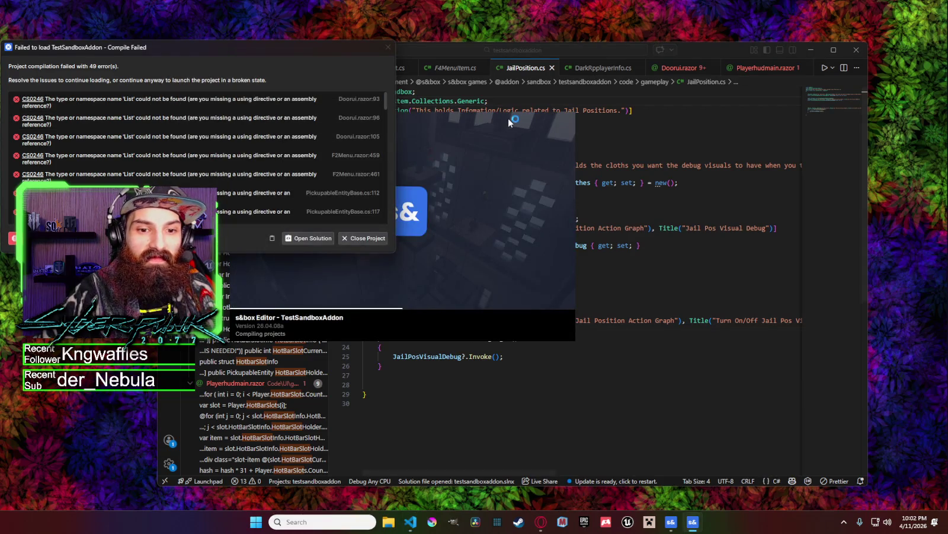
pyautogui.hotkey('ctrl', 'Tab')
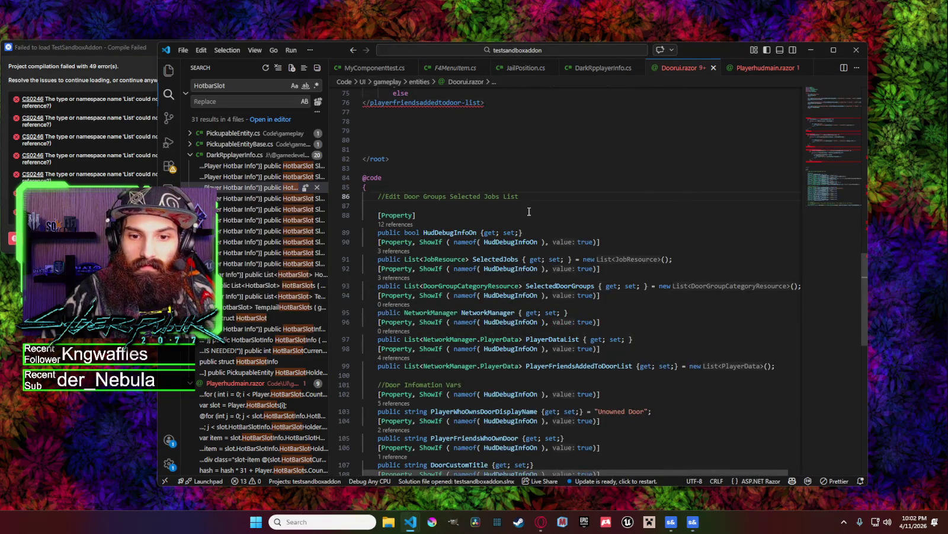
pyautogui.scroll(-3, 548, 215)
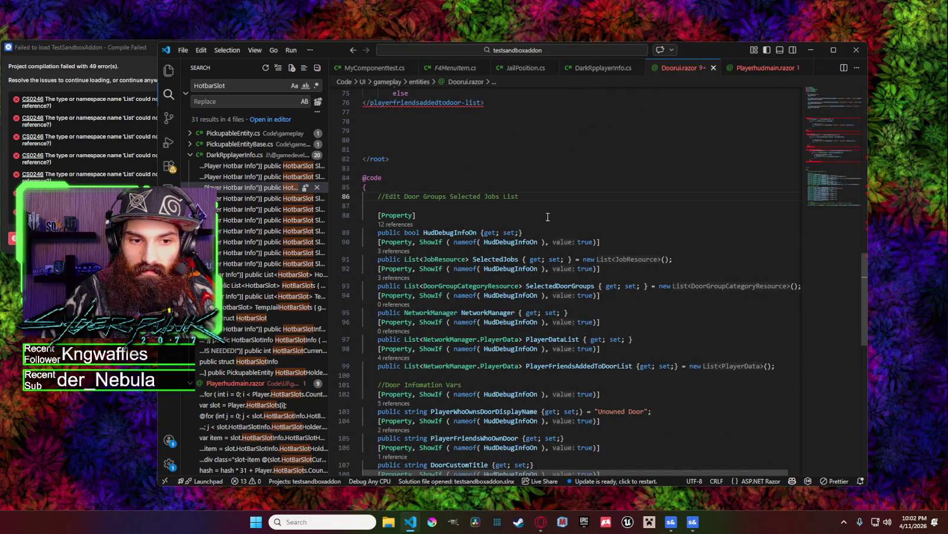
pyautogui.click(643, 180)
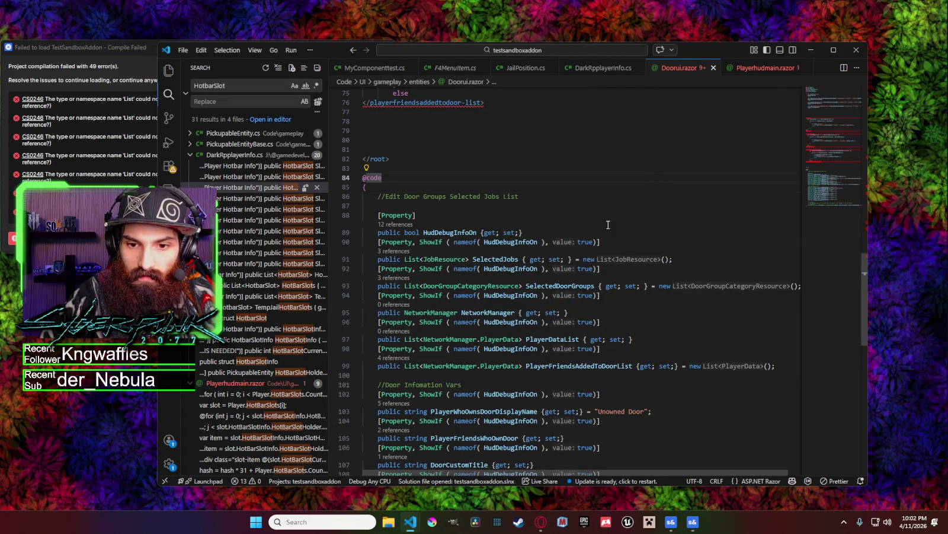
pyautogui.press('F8')
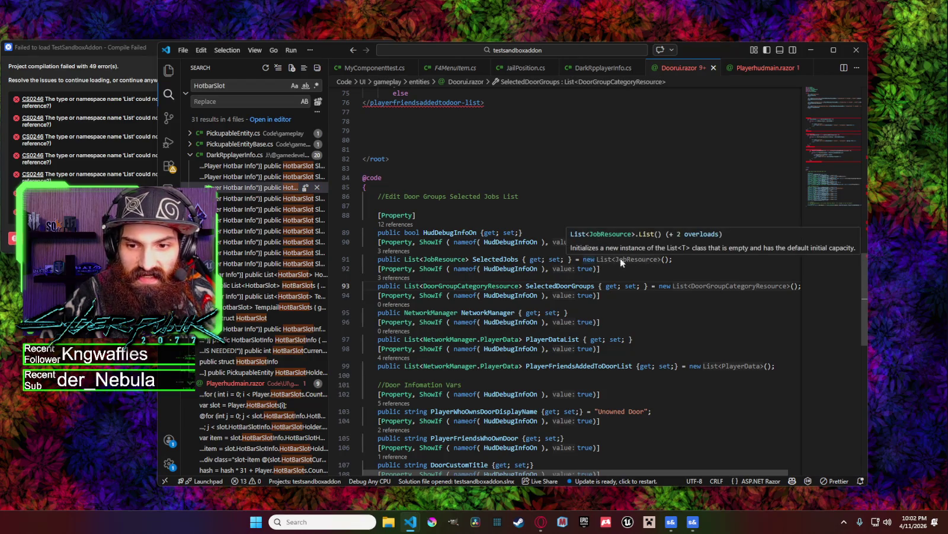
pyautogui.scroll(13, 422, 152)
pyautogui.scroll(8, 422, 151)
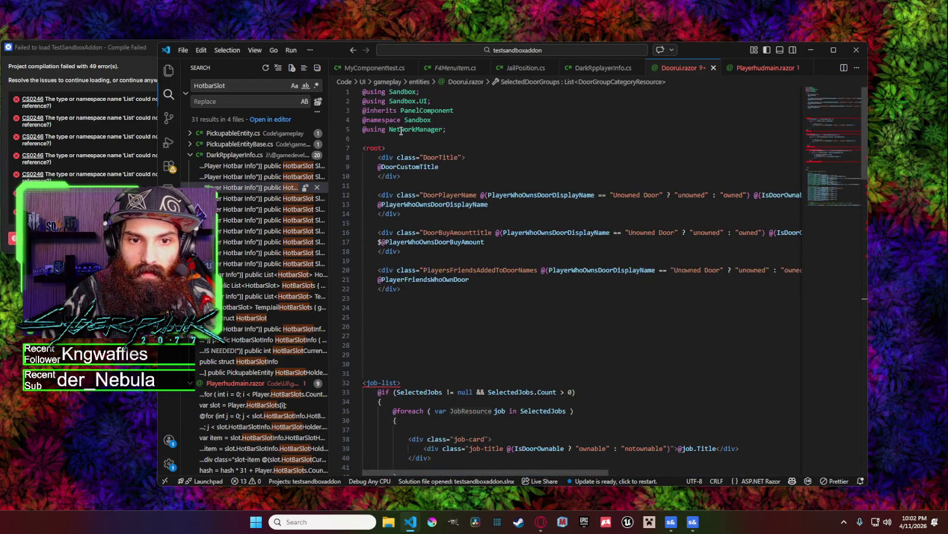
pyautogui.click(456, 129)
pyautogui.press('Return')
pyautogui.write('@using System.Collections.Generic;')
pyautogui.scroll(-20, 517, 136)
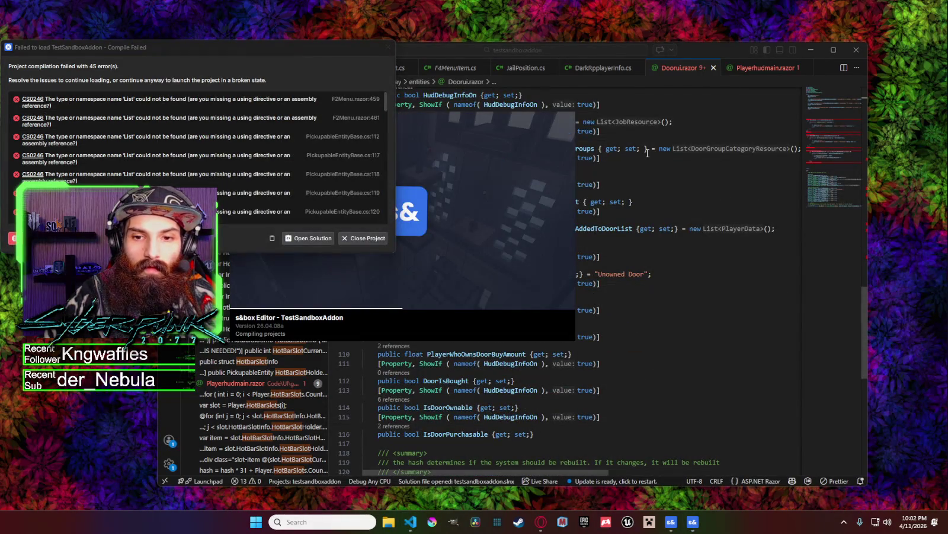
pyautogui.click(178, 102)
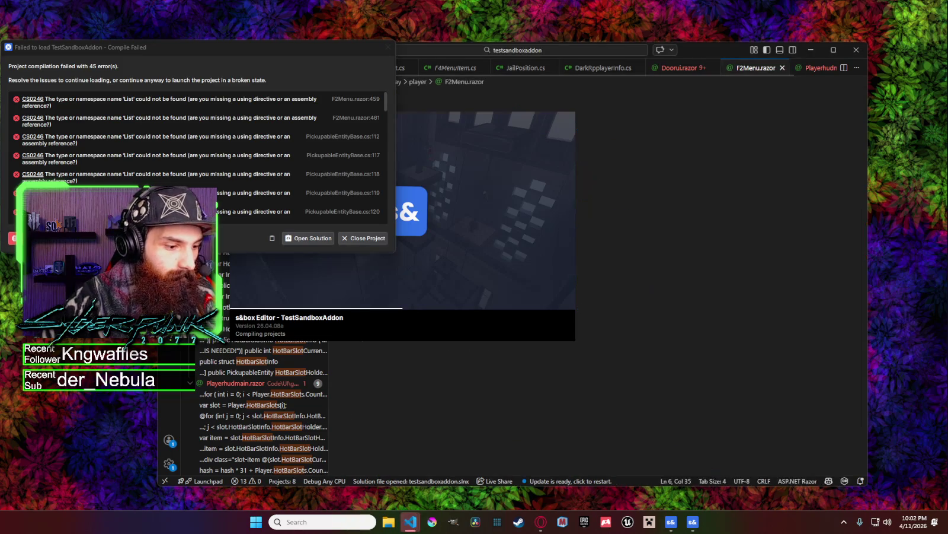
pyautogui.scroll(5, 706, 234)
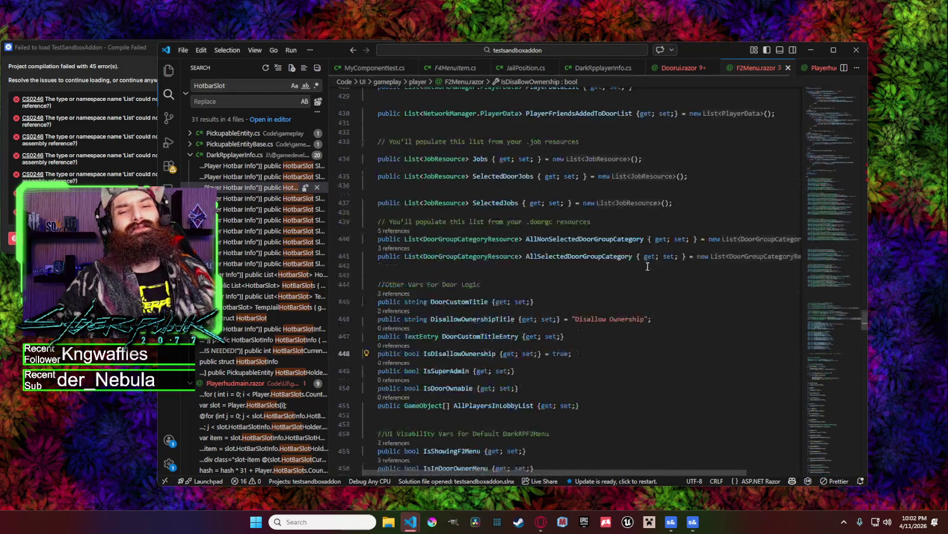
pyautogui.scroll(-4, 635, 299)
pyautogui.scroll(20, 635, 298)
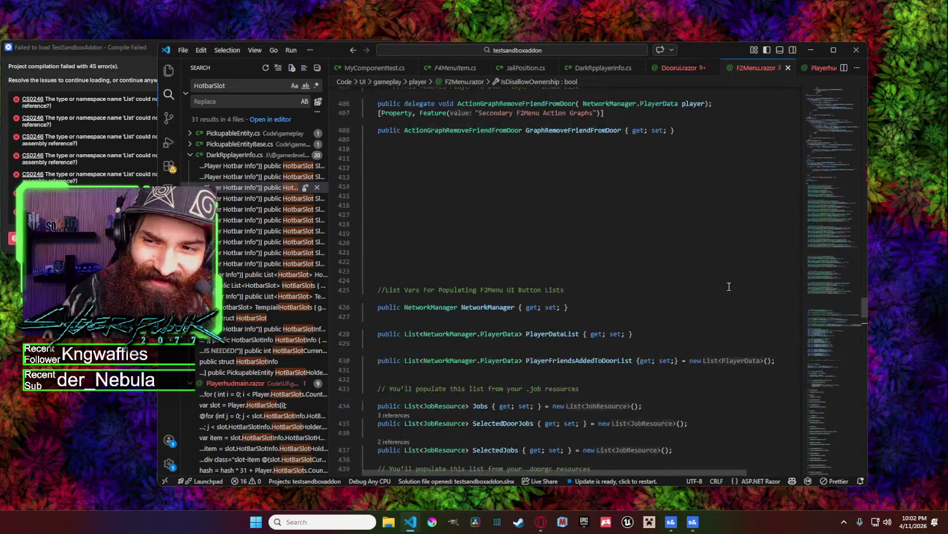
pyautogui.click(484, 128)
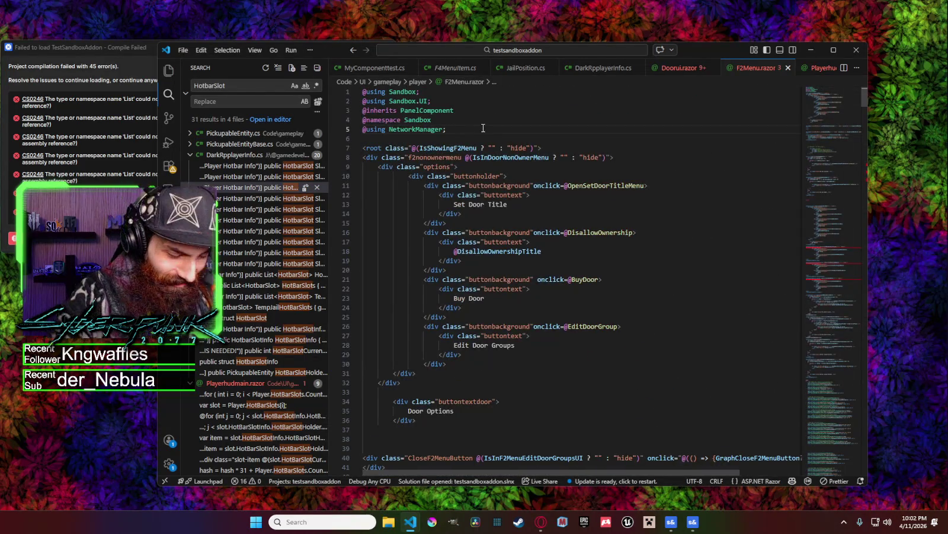
pyautogui.press('Return')
pyautogui.write('@using System.Collections.Generic;')
pyautogui.hotkey('ctrl', 's')
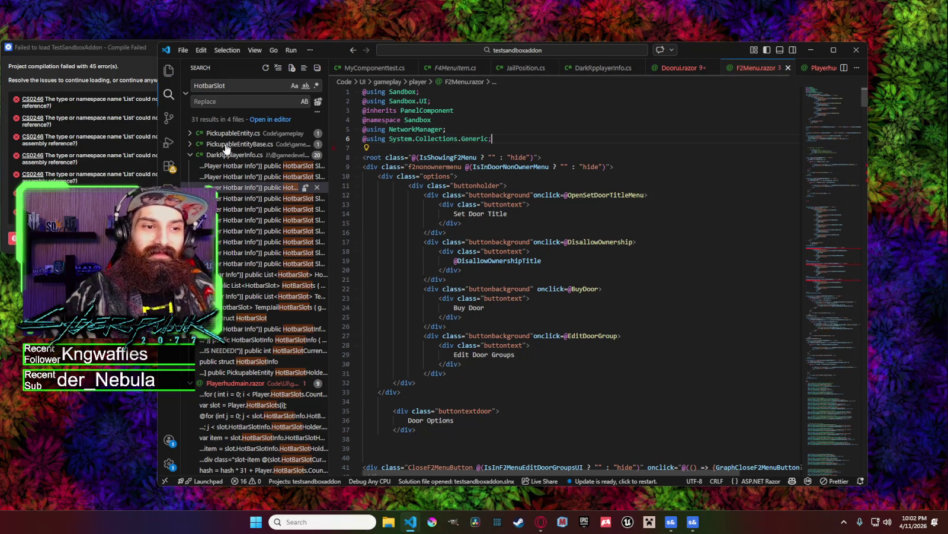
pyautogui.click(34, 102)
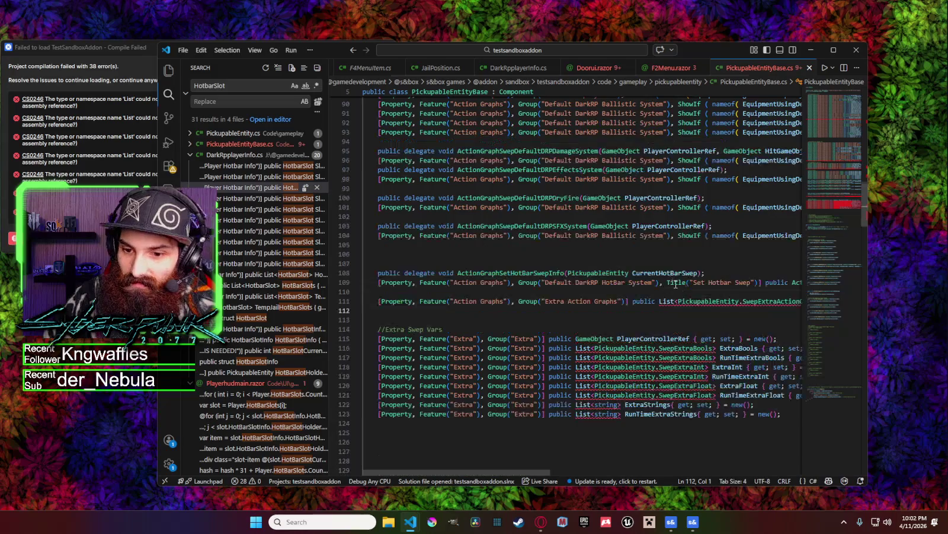
# - Paste the System.Collections.Generic using directive into PickupableEntityBase.cs
pyautogui.moveTo(846, 217); pyautogui.dragTo(820, 89)
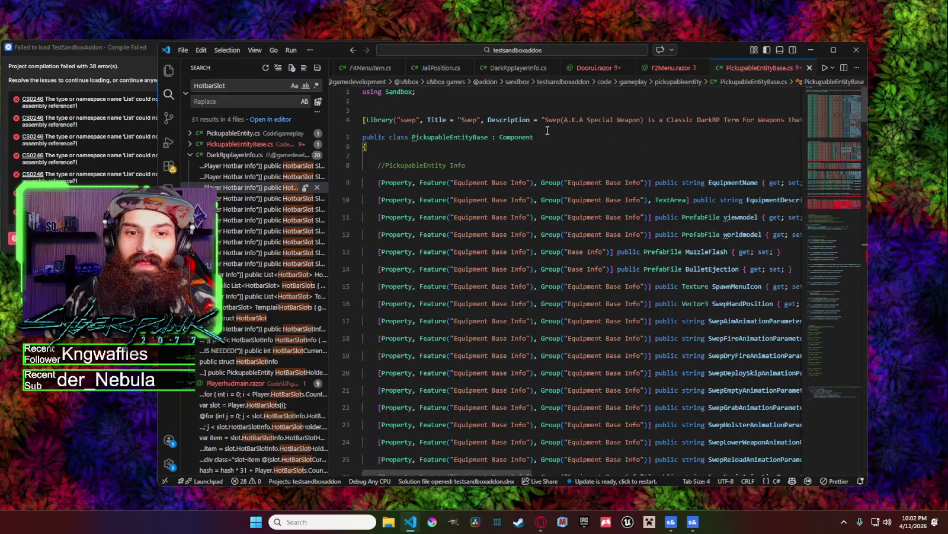
pyautogui.hotkey('ctrl', 'v')
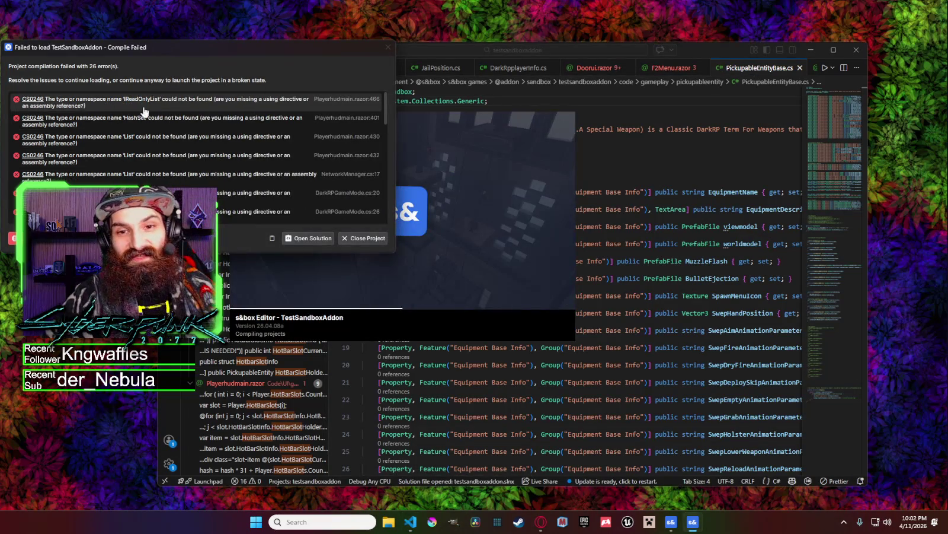
pyautogui.click(836, 220)
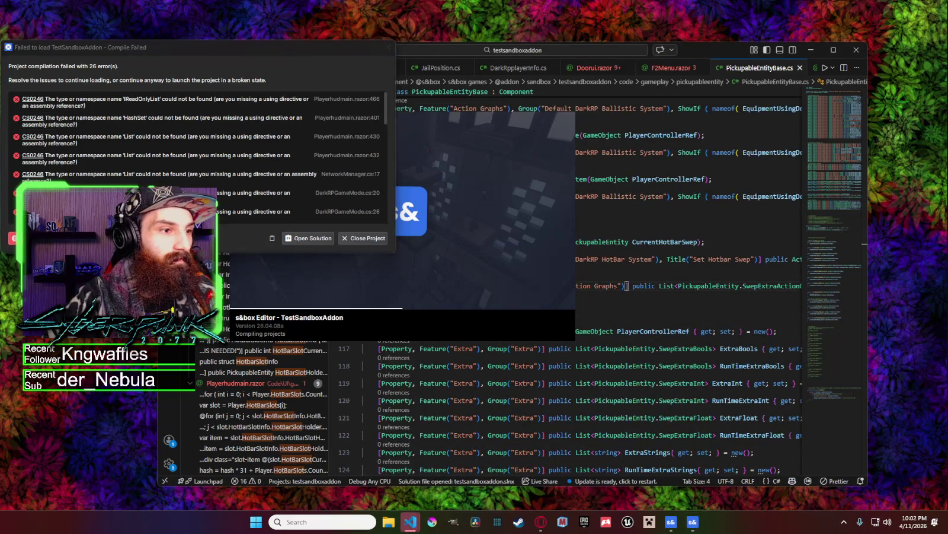
# - Add 'using System.Collections.Generic;' below the namespace line in Playerhudmain.razor and save
pyautogui.click(284, 372)
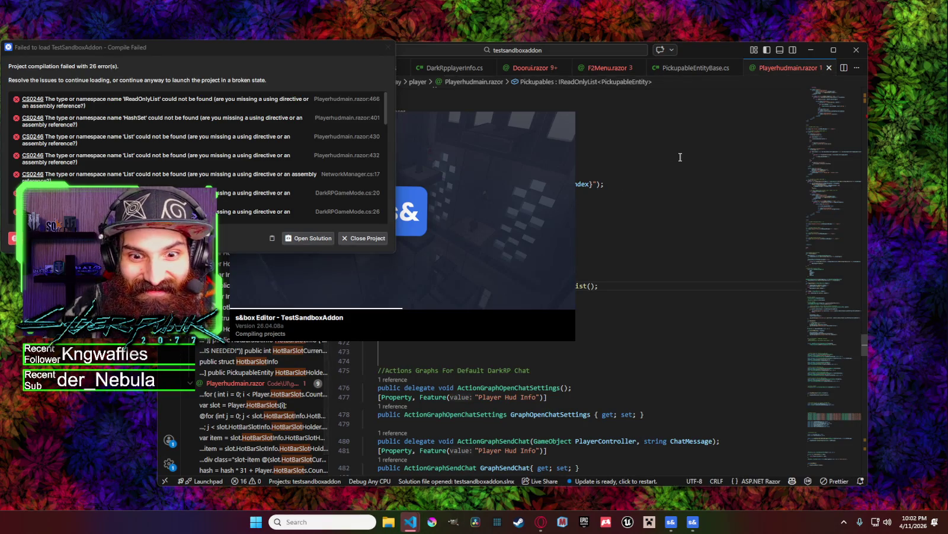
pyautogui.click(551, 166)
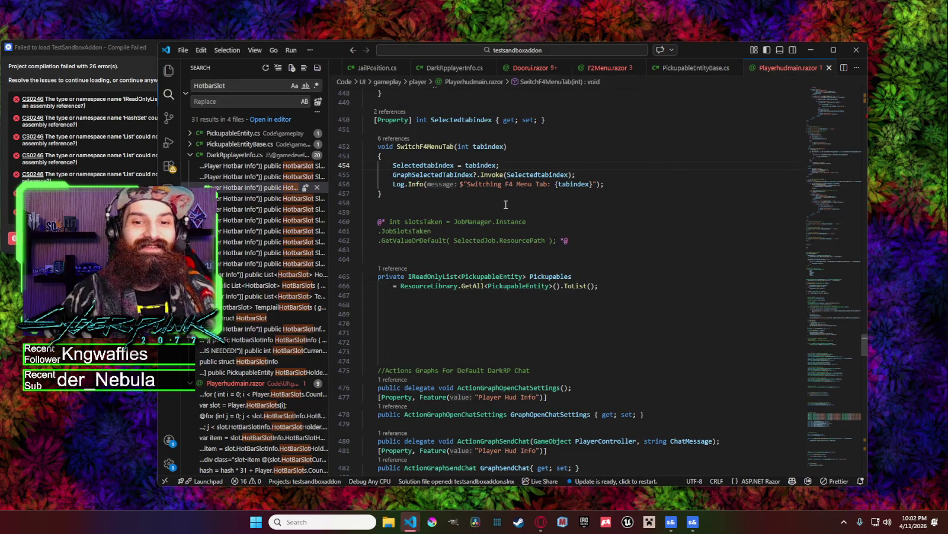
pyautogui.moveTo(853, 336); pyautogui.dragTo(833, 63)
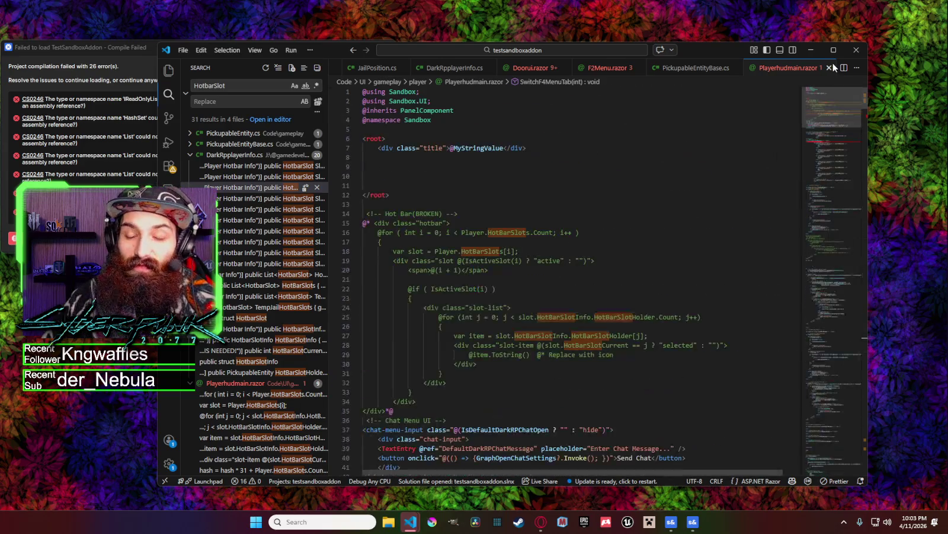
pyautogui.click(472, 116)
pyautogui.press('Return')
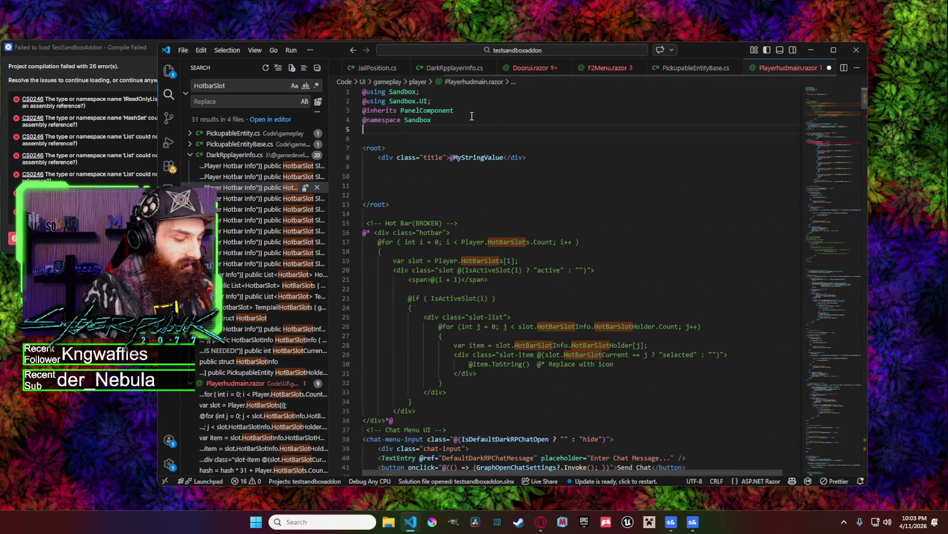
pyautogui.write('@using System.Collections.Generic;')
pyautogui.hotkey('ctrl', 's')
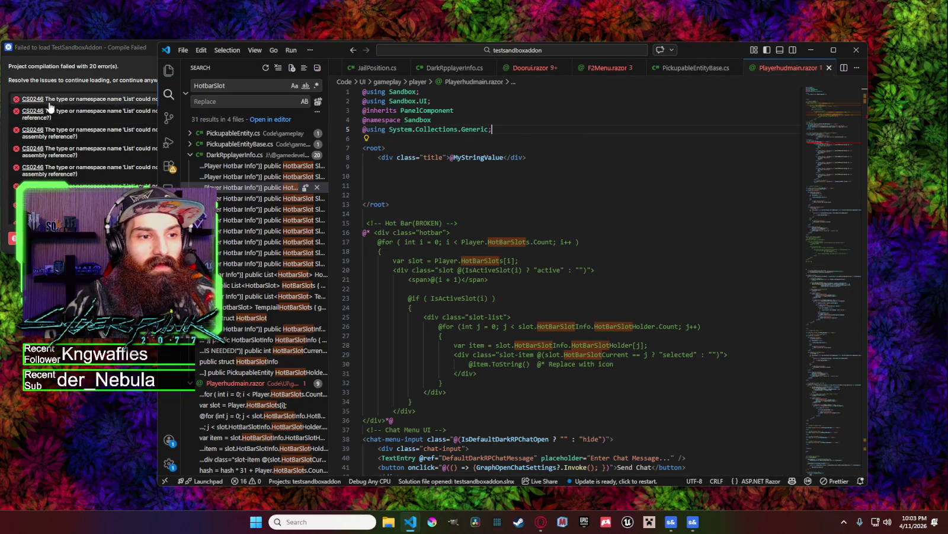
# - Paste the System.Collections.Generic using after 'using System' in door.cs
pyautogui.doubleClick(74, 106)
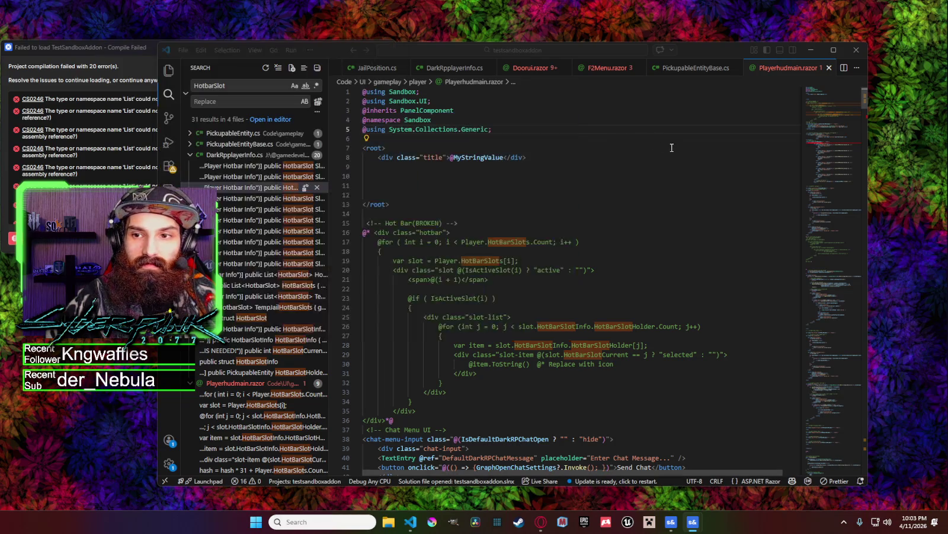
pyautogui.scroll(5, 838, 128)
pyautogui.click(463, 94)
pyautogui.click(471, 101)
pyautogui.press('Return')
pyautogui.write('using System.Collections.Generic;')
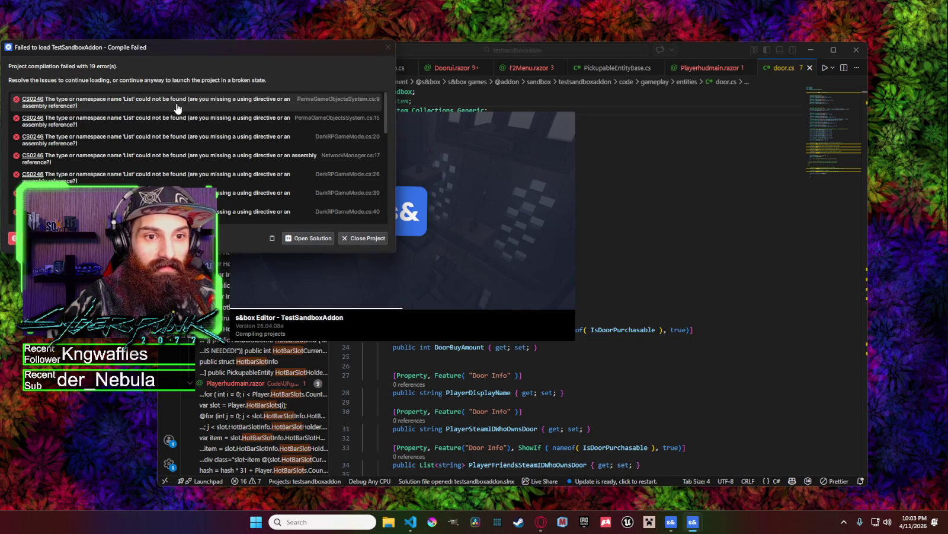
# - Add 'using System.Collections.Generic;' below 'using Sandbox' in PermaGameObjectsSystem.cs and DarkRPGameMode.cs
pyautogui.click(177, 109)
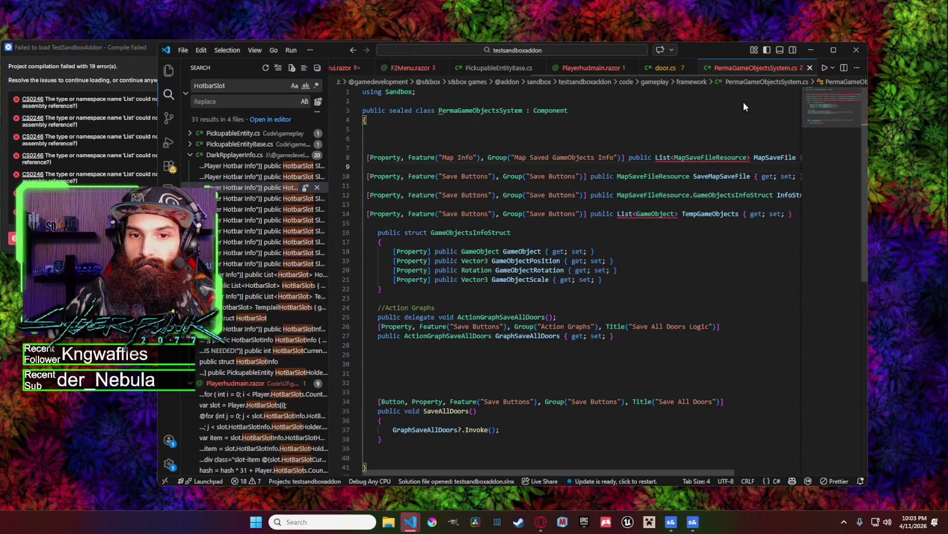
pyautogui.click(503, 93)
pyautogui.press('Return')
pyautogui.write('using System.Collections.Generic;')
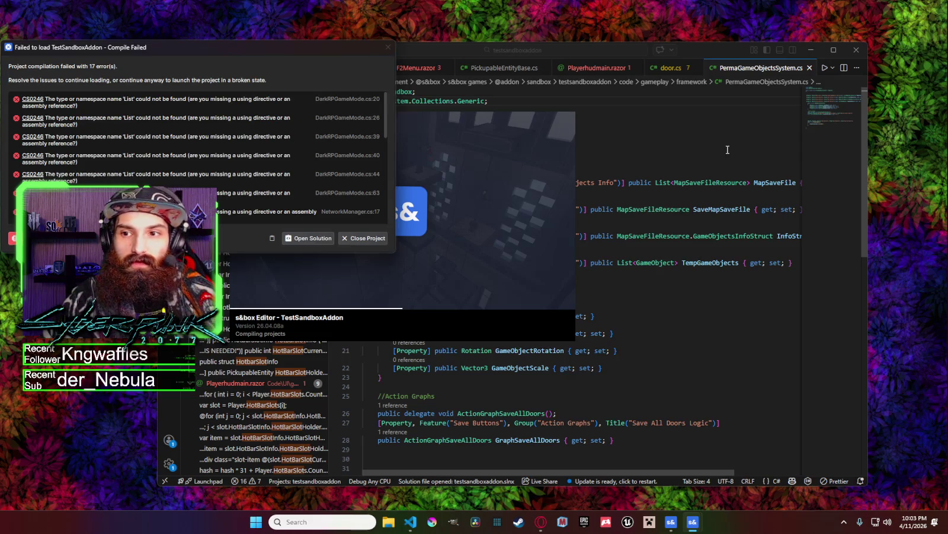
pyautogui.click(514, 92)
pyautogui.press('Return')
pyautogui.write('using System.Collections.Generic;')
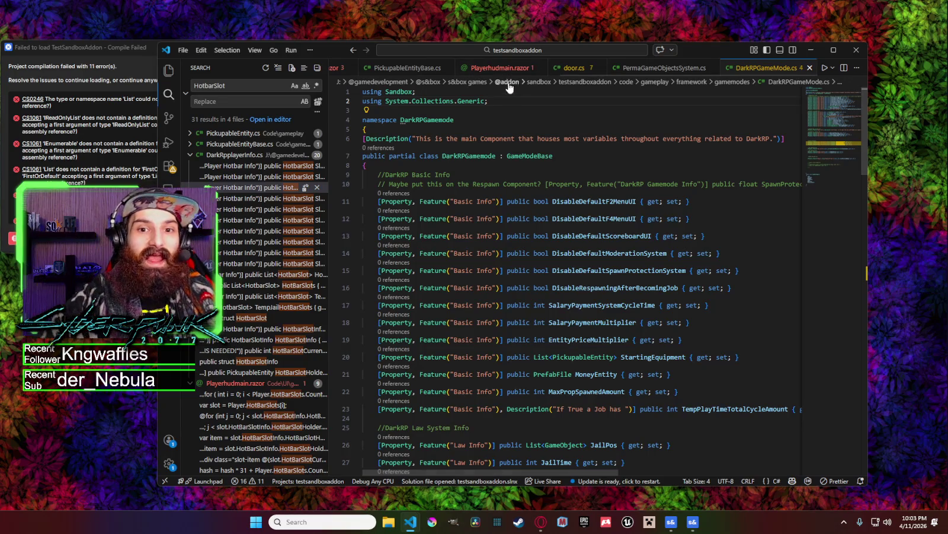
# - Paste the same System.Collections.Generic using into NetworkManager.cs
pyautogui.click(95, 107)
pyautogui.click(95, 107)
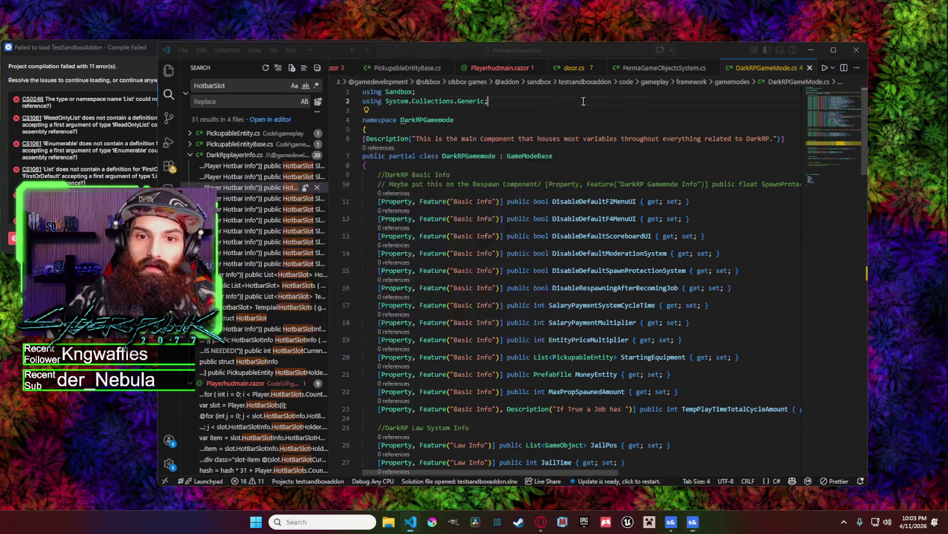
pyautogui.click(445, 110)
pyautogui.write('using System.Collections.Generic;')
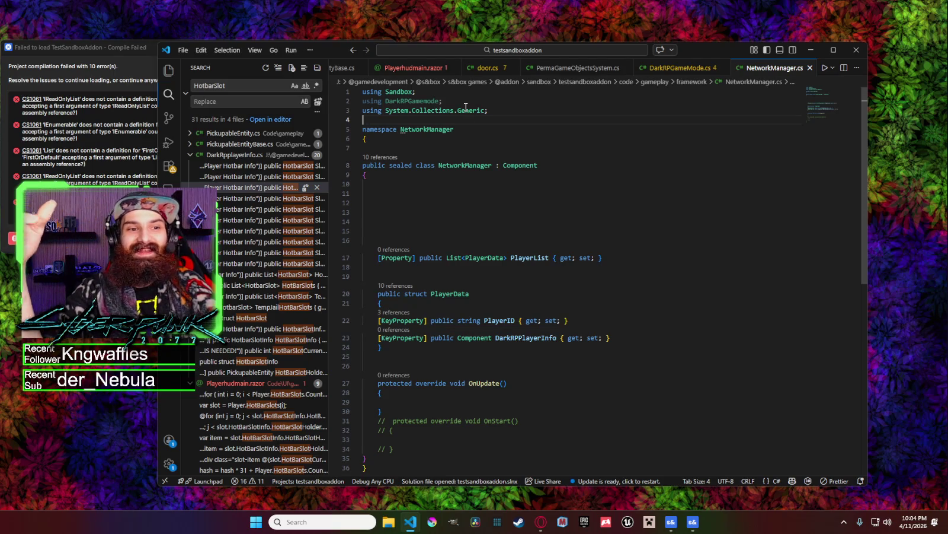
# - Re-save Playerhudmain.razor unchanged after removing a stray '@' to trigger a recompile
pyautogui.click(39, 94)
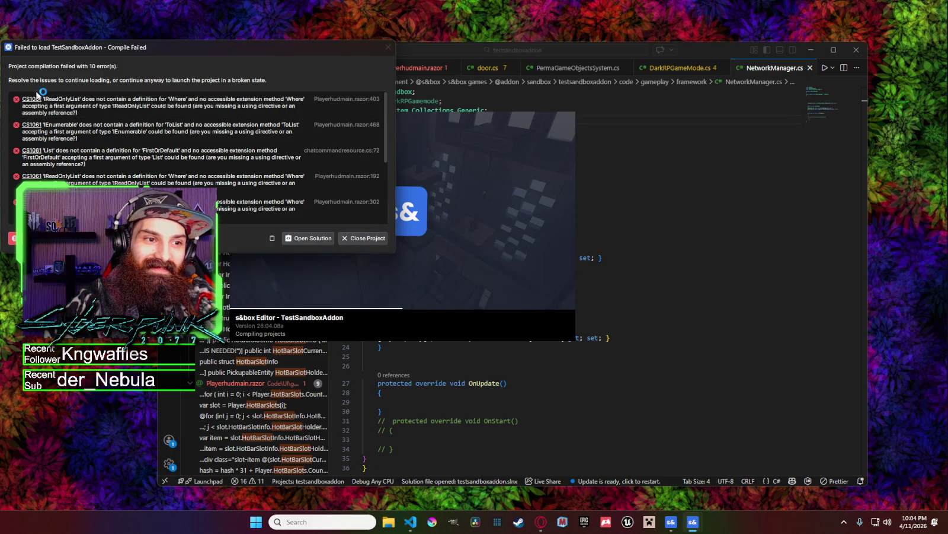
pyautogui.scroll(20, 502, 197)
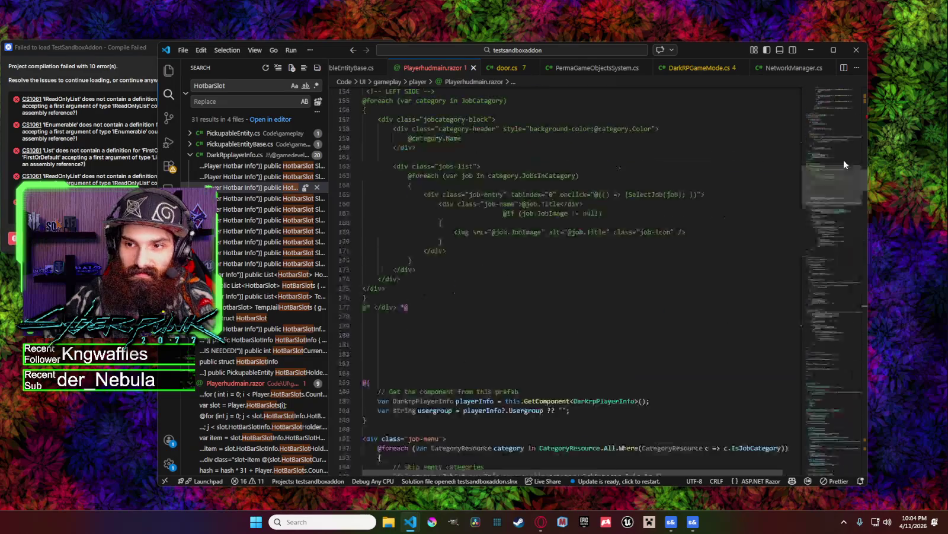
pyautogui.moveTo(845, 164); pyautogui.dragTo(618, 89)
pyautogui.click(502, 128)
pyautogui.press('Return')
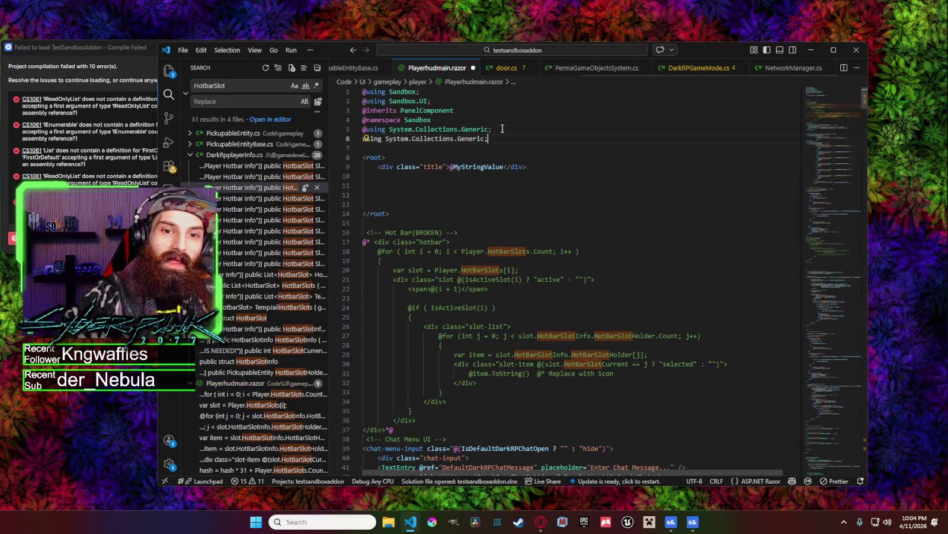
pyautogui.write('@')
pyautogui.press('Escape')
pyautogui.press('BackSpace')
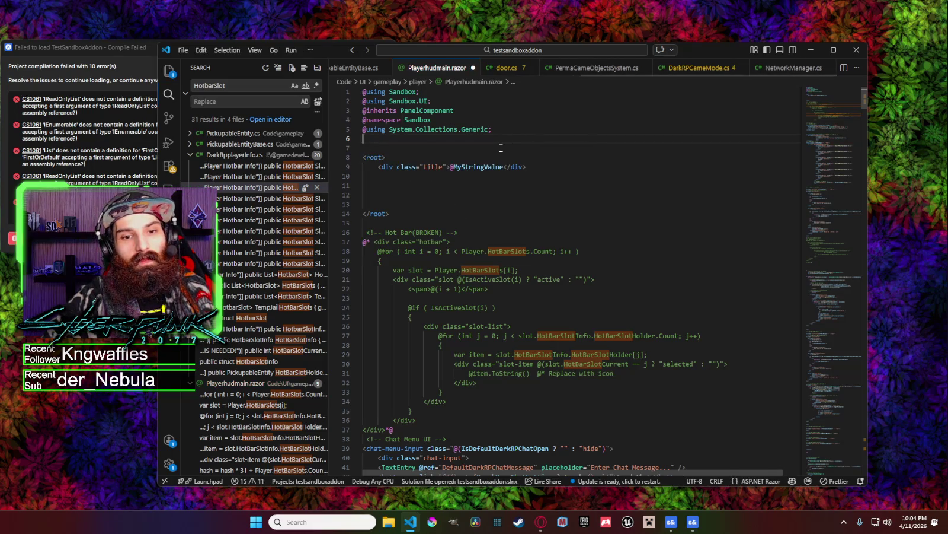
pyautogui.hotkey('ctrl', 's')
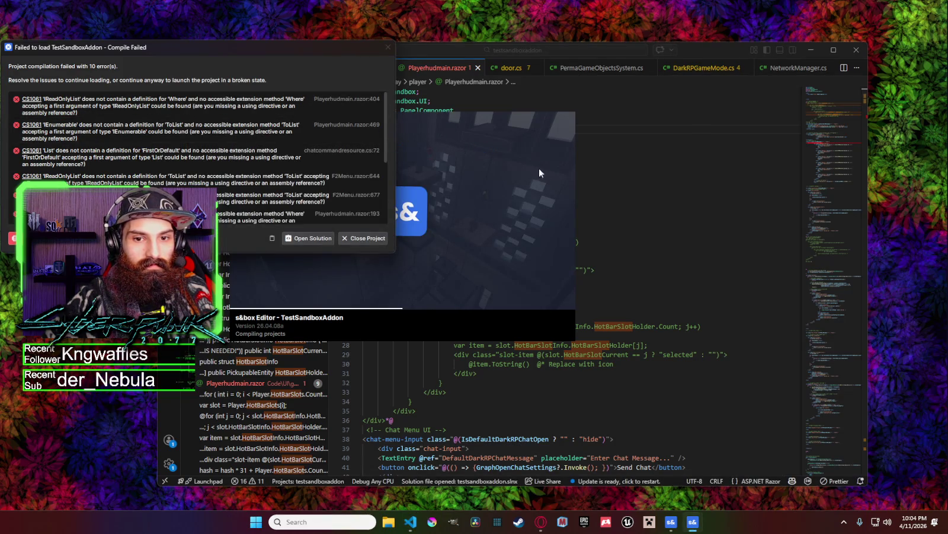
# - Review the remaining 10 compile errors in the s&box error list
pyautogui.scroll(-20, 645, 187)
pyautogui.click(645, 187)
pyautogui.scroll(2, 475, 221)
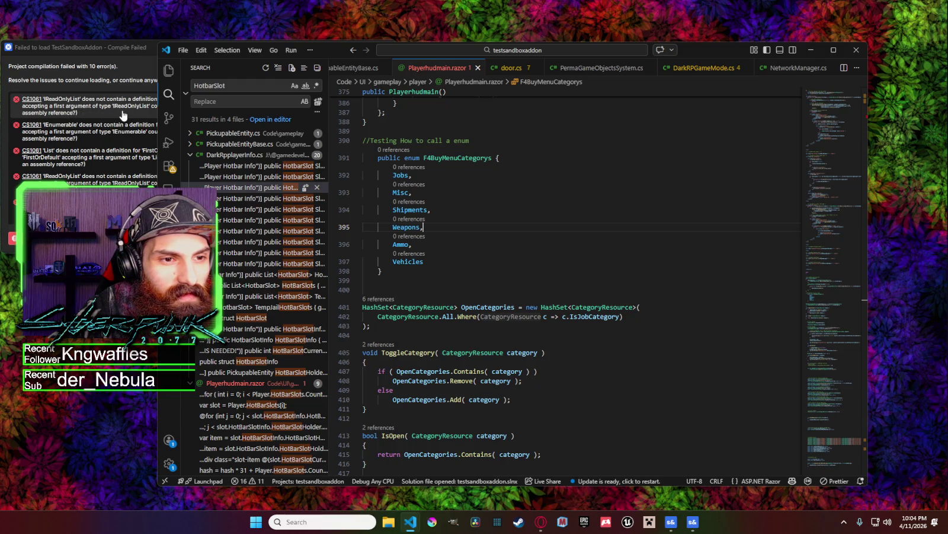
pyautogui.click(123, 114)
pyautogui.scroll(-2, 640, 197)
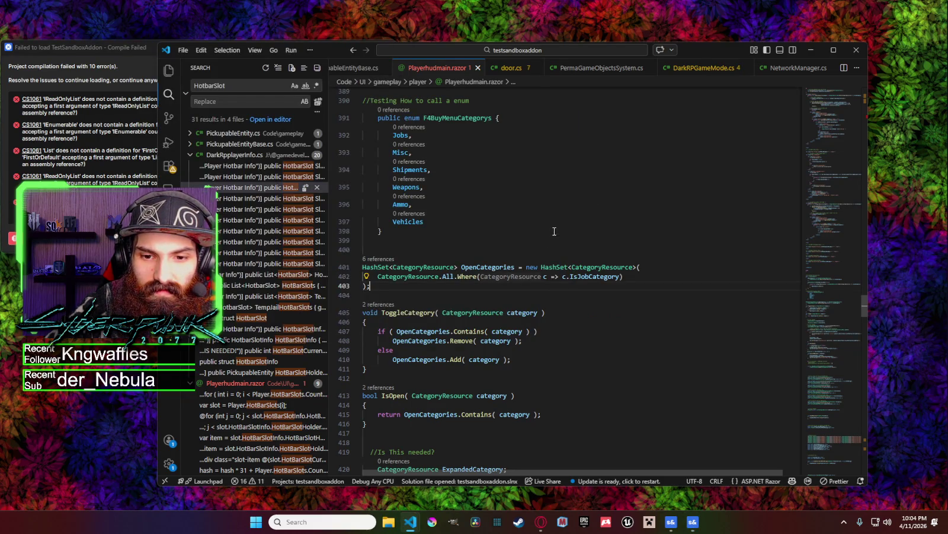
pyautogui.moveTo(736, 51); pyautogui.dragTo(824, 70)
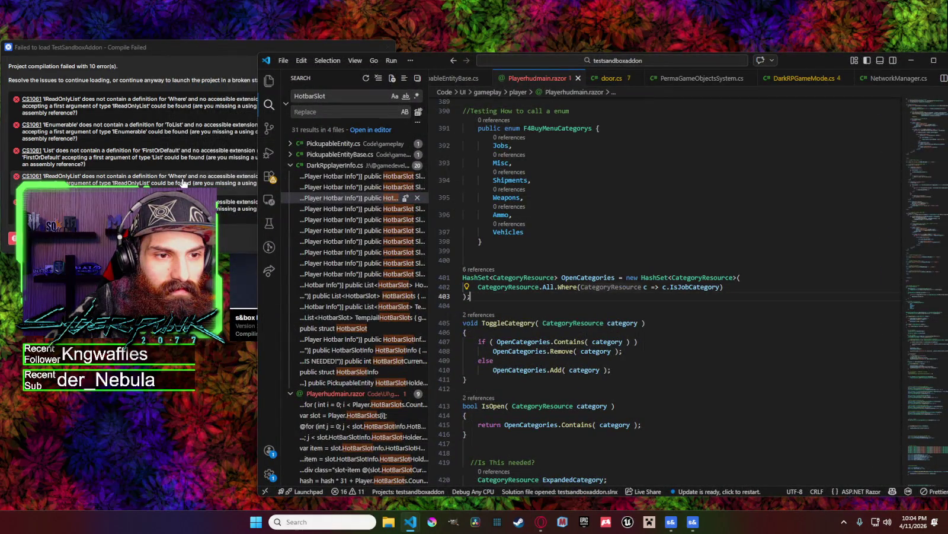
# - Inspect the ToList and line-302 Where errors, then open chatcommandresource.cs at FirstOrDefault
pyautogui.click(194, 141)
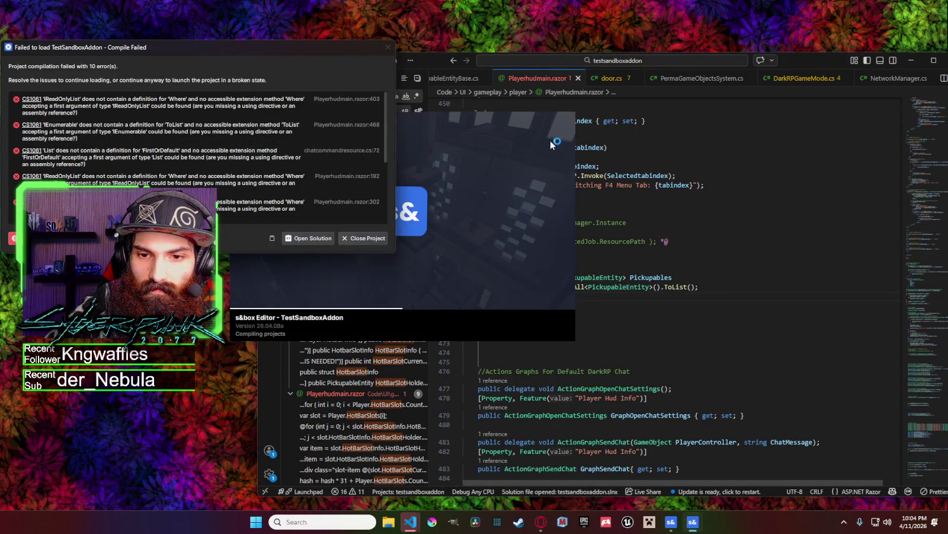
pyautogui.click(623, 178)
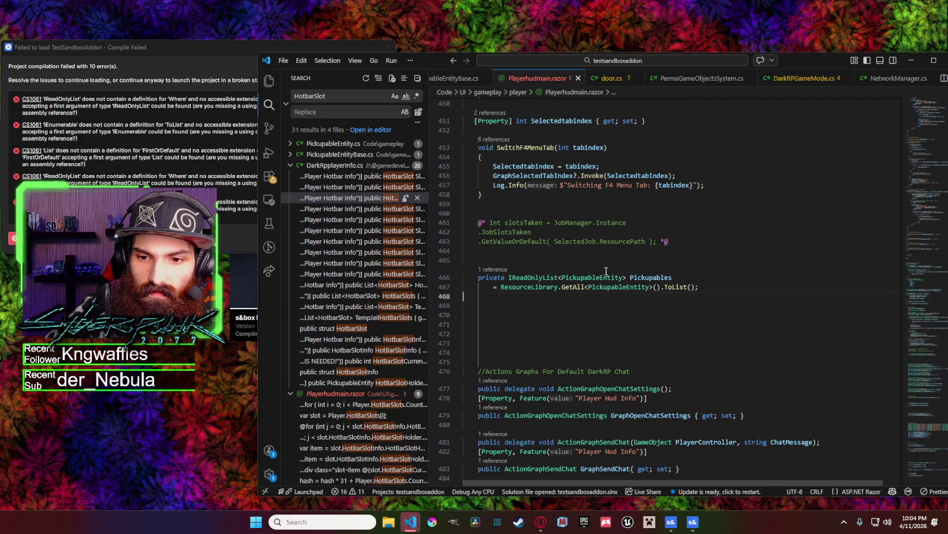
pyautogui.click(676, 287)
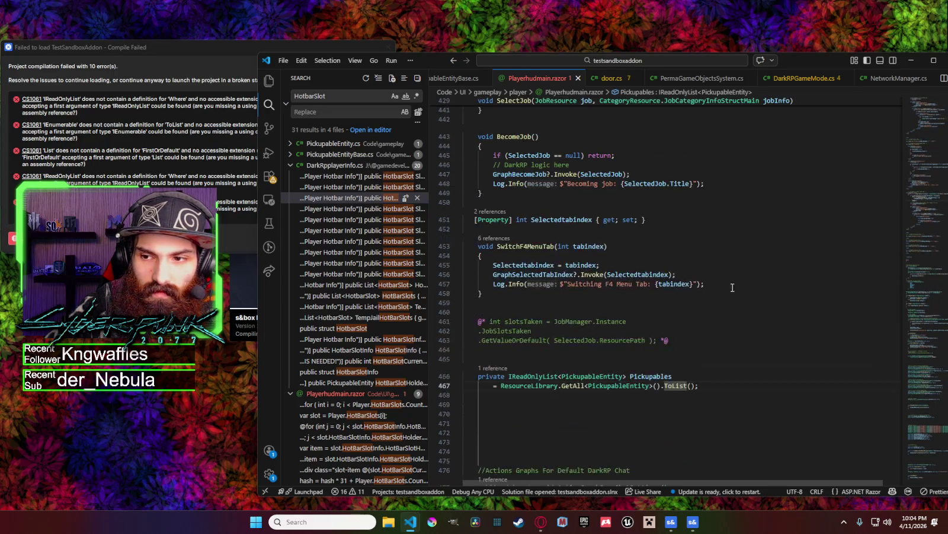
pyautogui.scroll(5, 688, 287)
pyautogui.moveTo(934, 350)
pyautogui.mouseDown()
pyautogui.moveTo(945, 52)
pyautogui.moveTo(945, 351)
pyautogui.mouseUp()
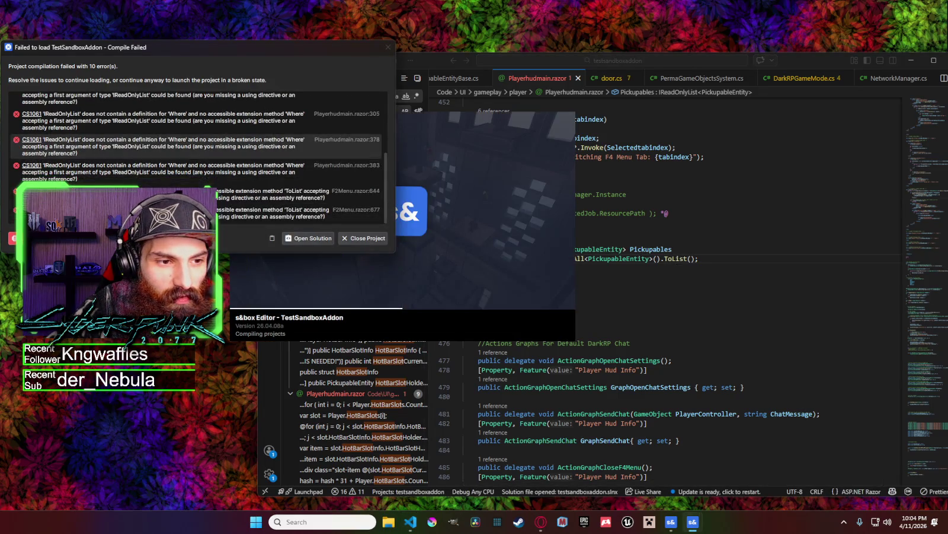
pyautogui.click(166, 155)
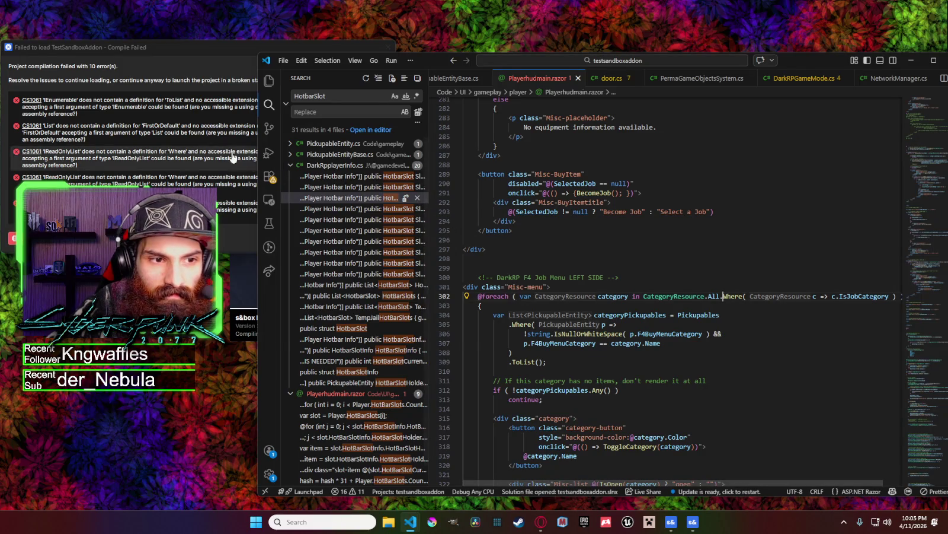
pyautogui.click(227, 111)
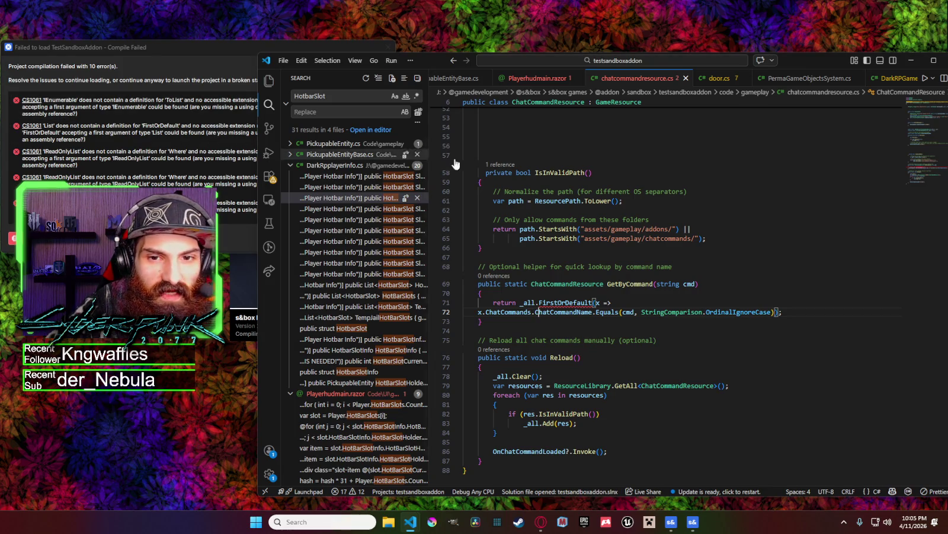
pyautogui.moveTo(820, 63); pyautogui.dragTo(679, 46)
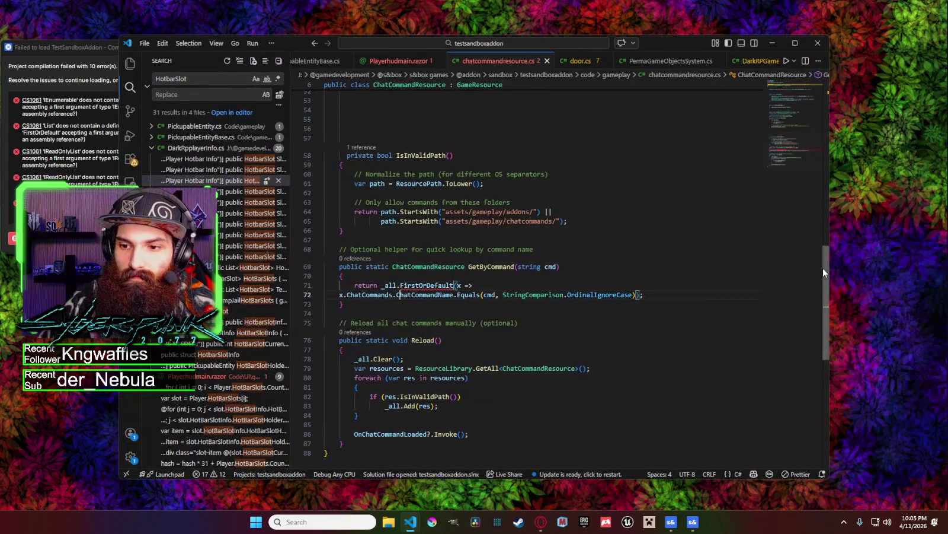
pyautogui.scroll(10, 823, 268)
pyautogui.scroll(-12, 709, 217)
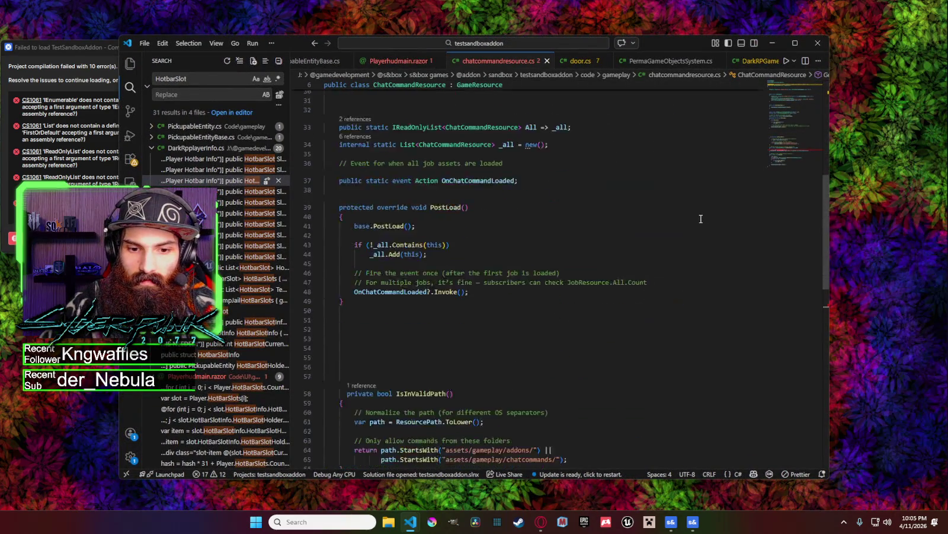
pyautogui.click(435, 302)
pyautogui.moveTo(436, 301)
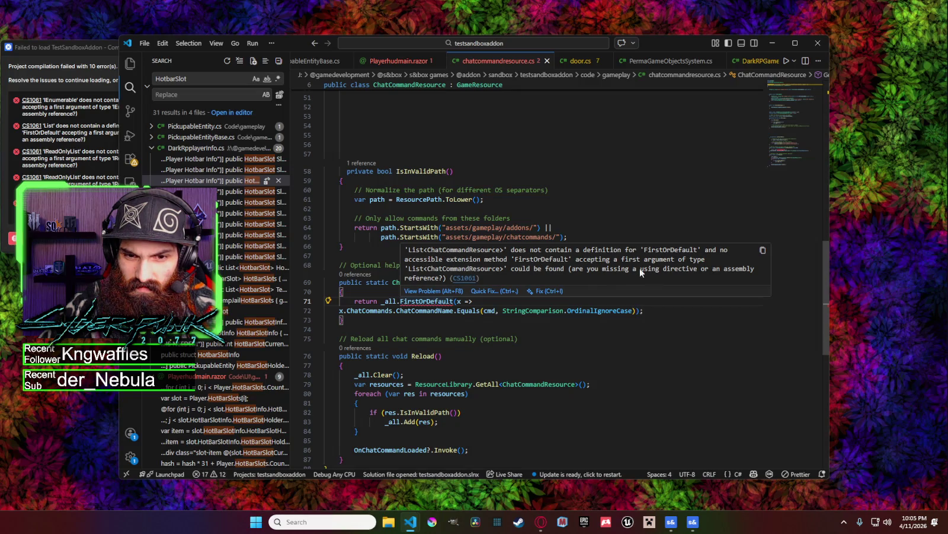
pyautogui.click(541, 291)
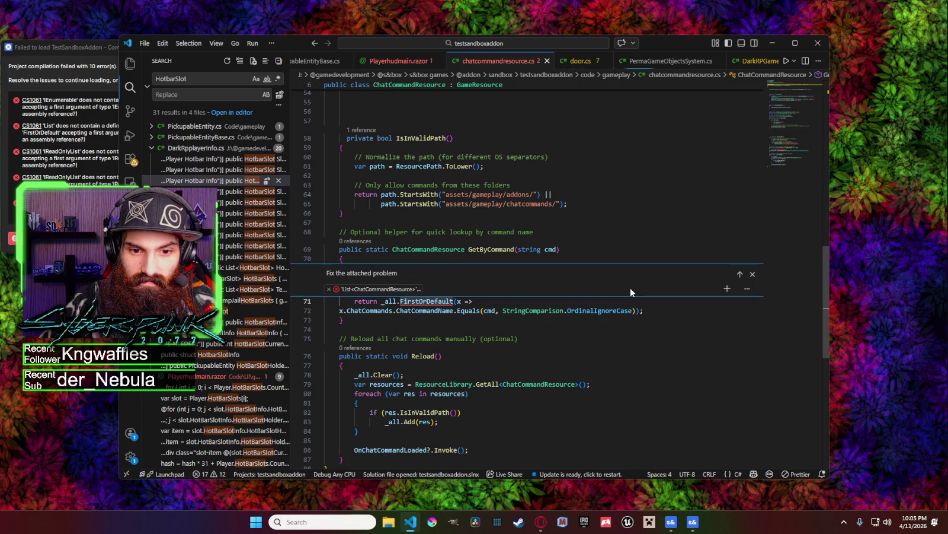
pyautogui.click(740, 274)
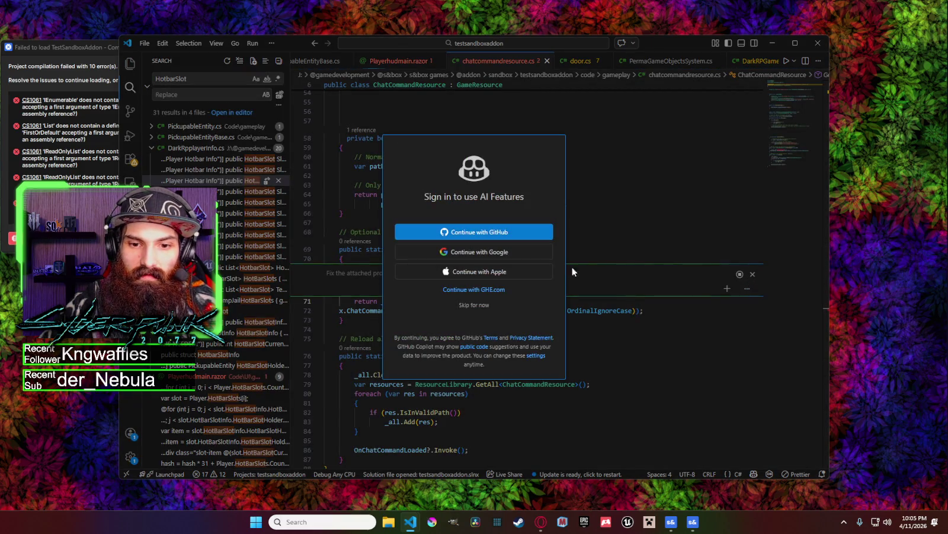
pyautogui.click(475, 305)
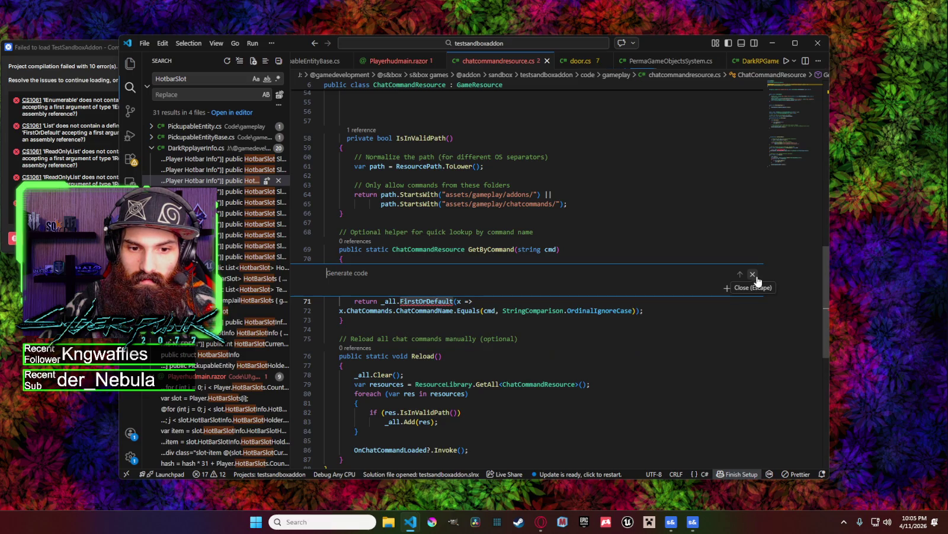
pyautogui.click(753, 275)
pyautogui.hotkey('ctrl', 'shift', 'Left')
pyautogui.hotkey('ctrl', 'shift', 'Left')
pyautogui.hotkey('ctrl', 'shift', 'Left')
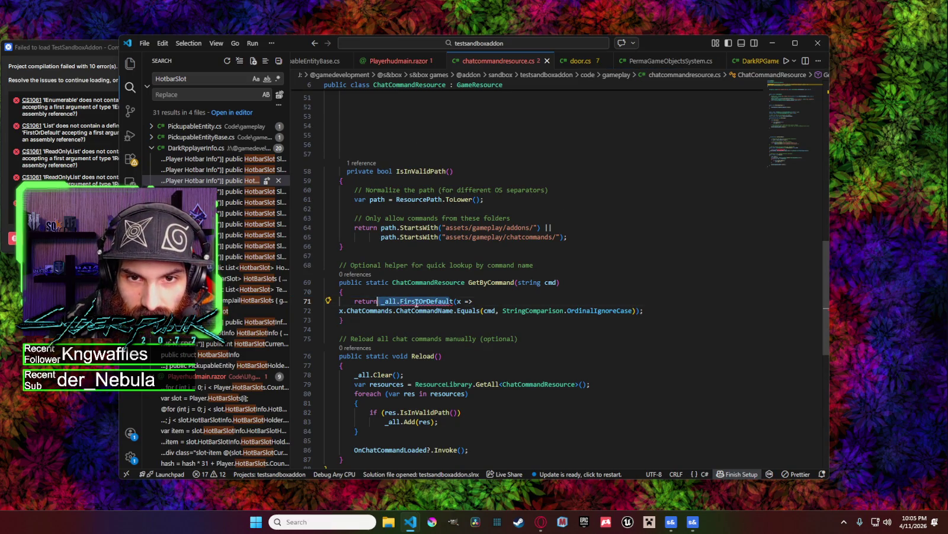
pyautogui.click(455, 301)
# - Jump to the first CS1061 error and select CategoryResource in the line-402 Where call
pyautogui.click(400, 302)
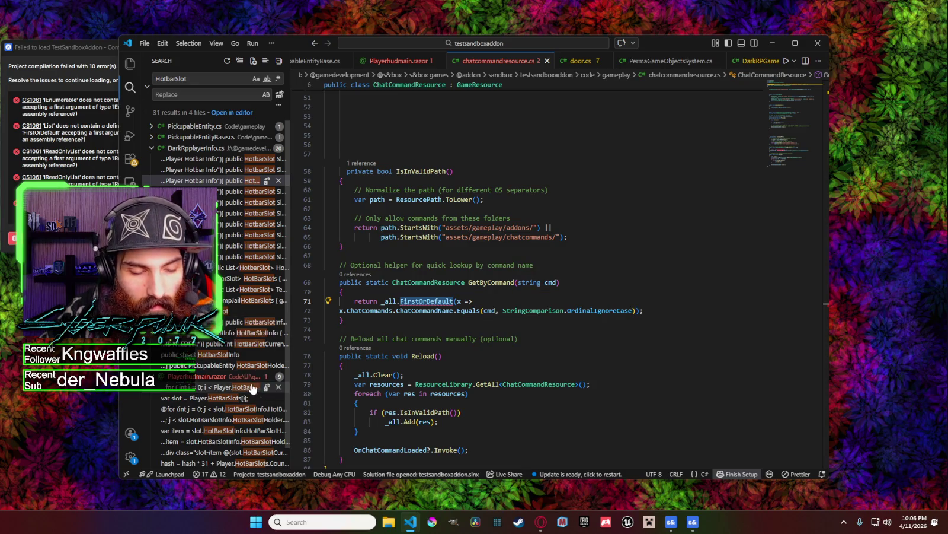
pyautogui.click(226, 378)
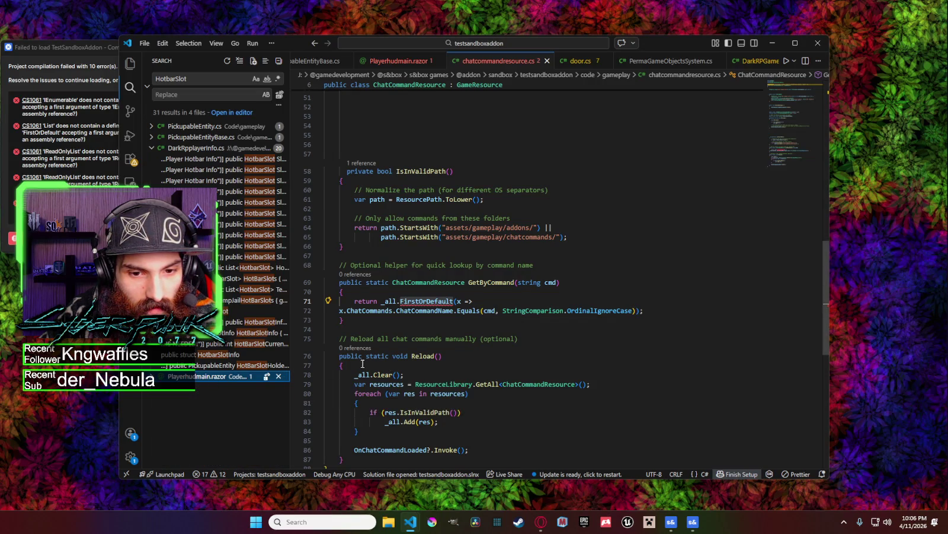
pyautogui.click(179, 377)
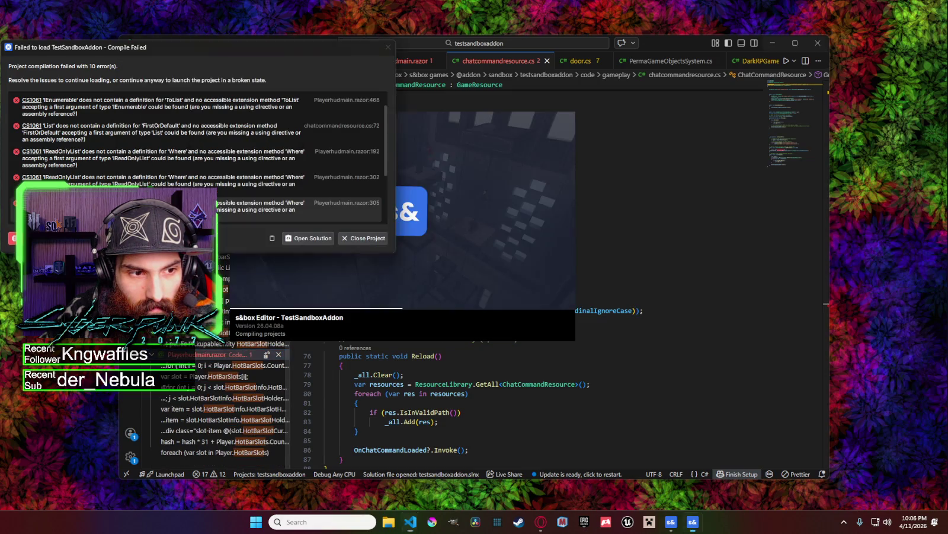
pyautogui.click(604, 291)
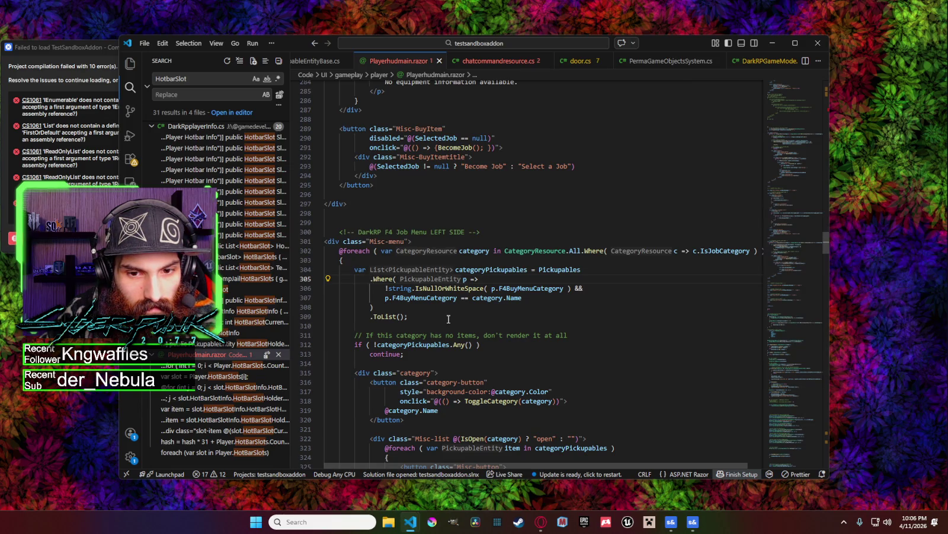
pyautogui.moveTo(789, 259)
pyautogui.mouseDown()
pyautogui.moveTo(783, 49)
pyautogui.moveTo(807, 92)
pyautogui.moveTo(811, 207)
pyautogui.moveTo(835, 324)
pyautogui.mouseUp()
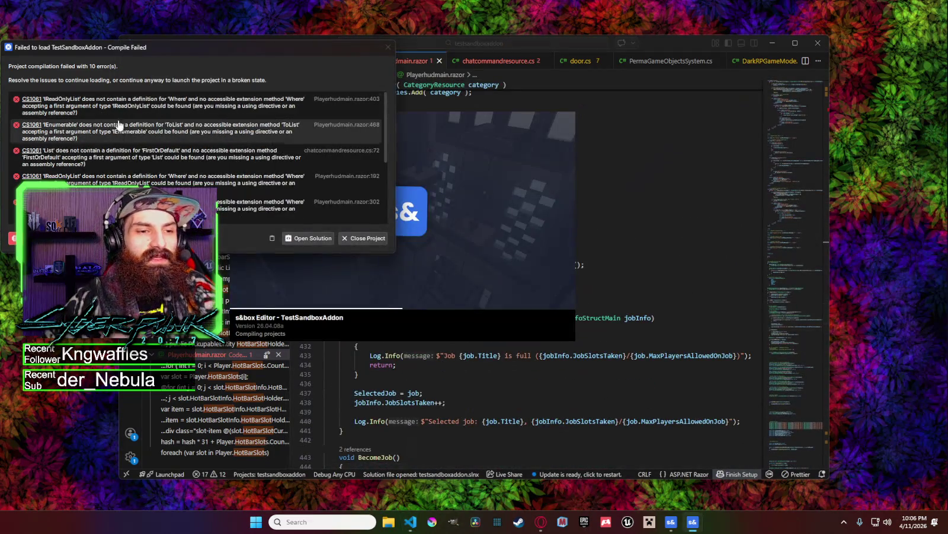
pyautogui.click(278, 113)
pyautogui.click(455, 270)
pyautogui.moveTo(443, 270); pyautogui.dragTo(504, 270)
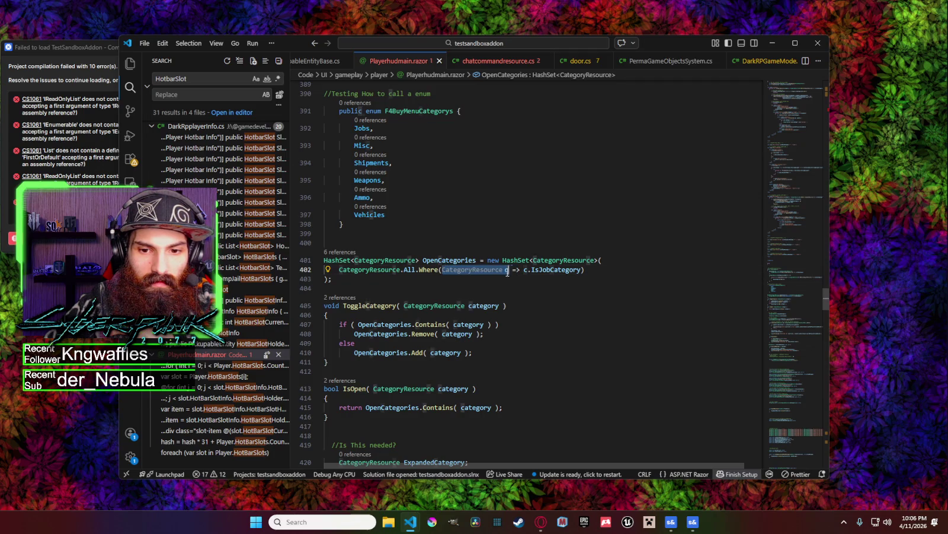
# - Browse the Explorer tree and open categorys.cs from the Code > gameplay folder
pyautogui.hotkey('ctrl', 'shift', 'e')
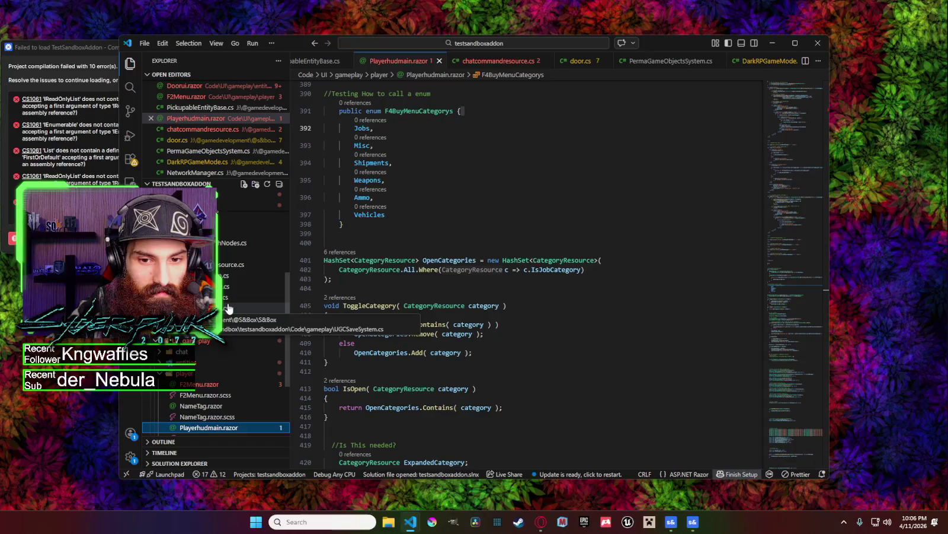
pyautogui.click(400, 270)
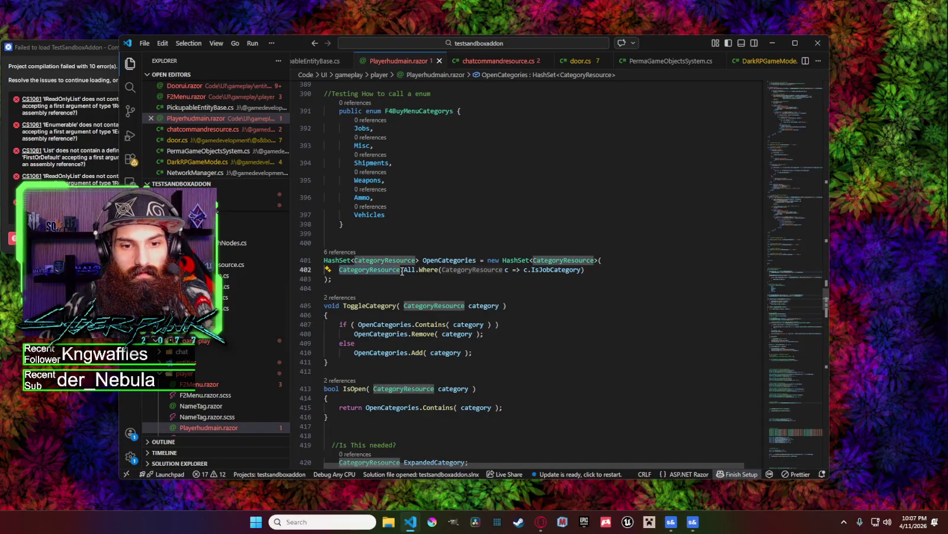
pyautogui.scroll(-10, 258, 365)
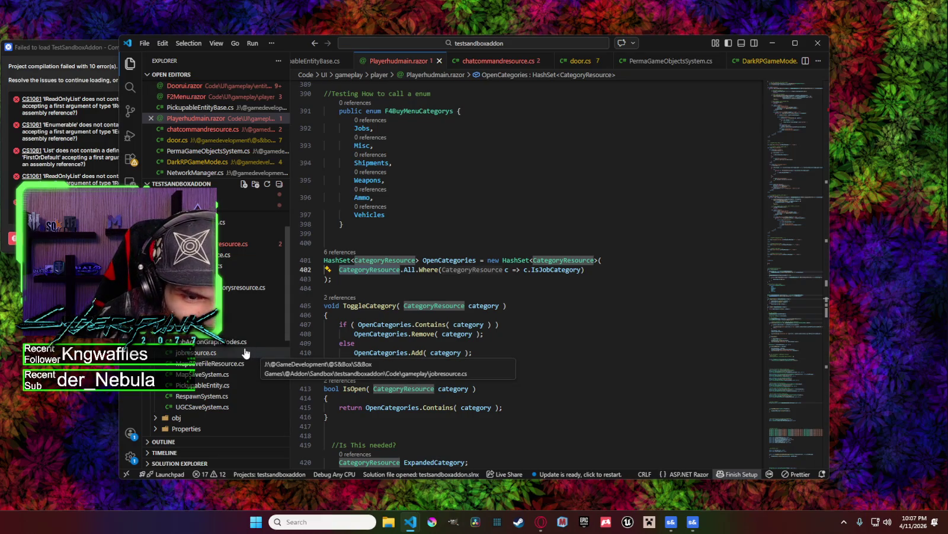
pyautogui.scroll(2, 229, 344)
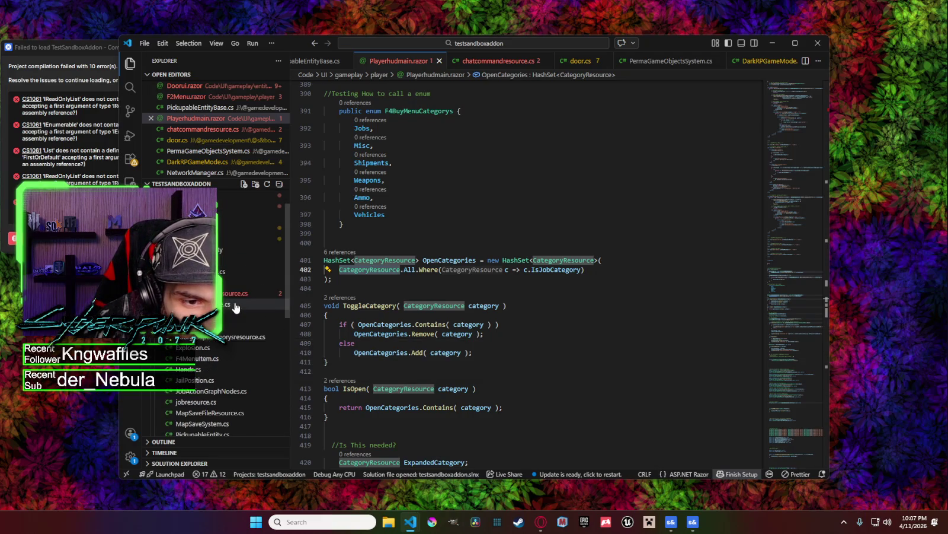
pyautogui.scroll(-2, 233, 320)
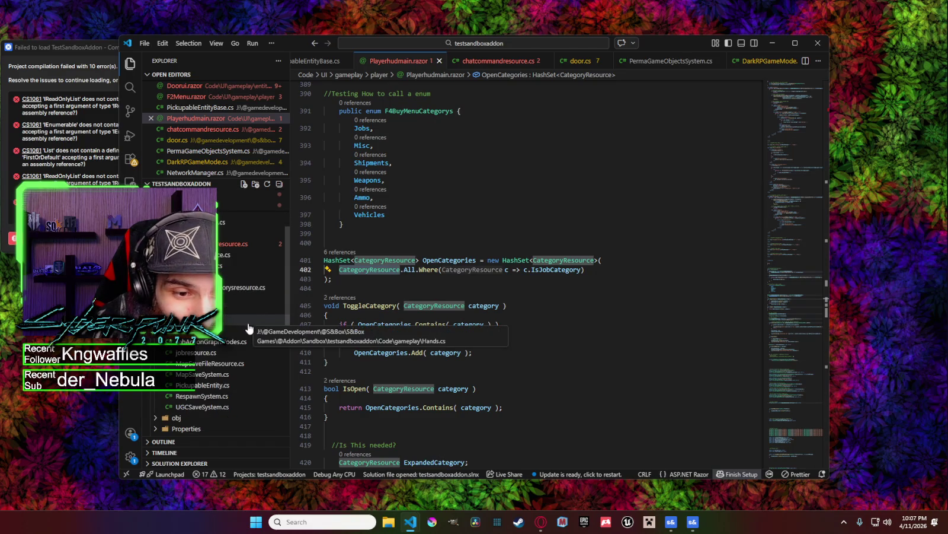
pyautogui.scroll(1, 249, 329)
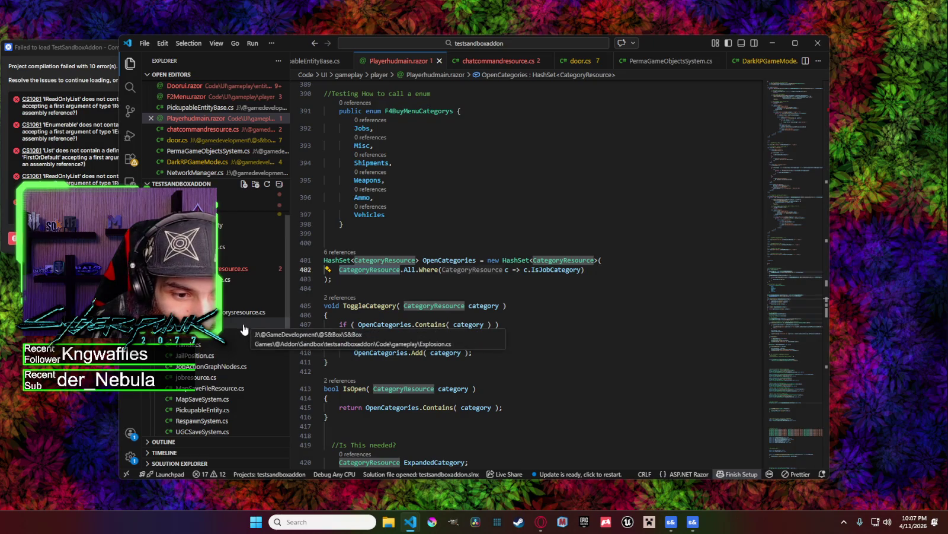
pyautogui.scroll(3, 235, 325)
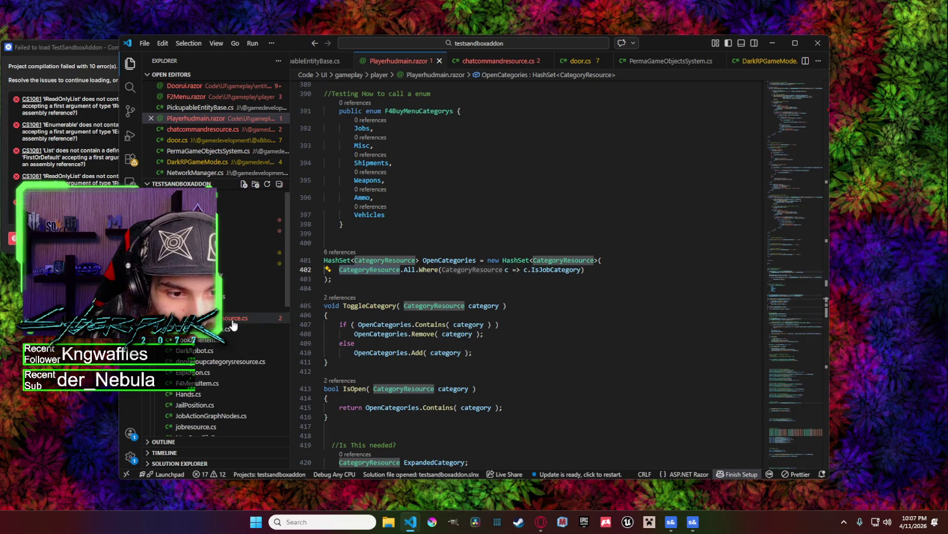
pyautogui.scroll(3, 237, 326)
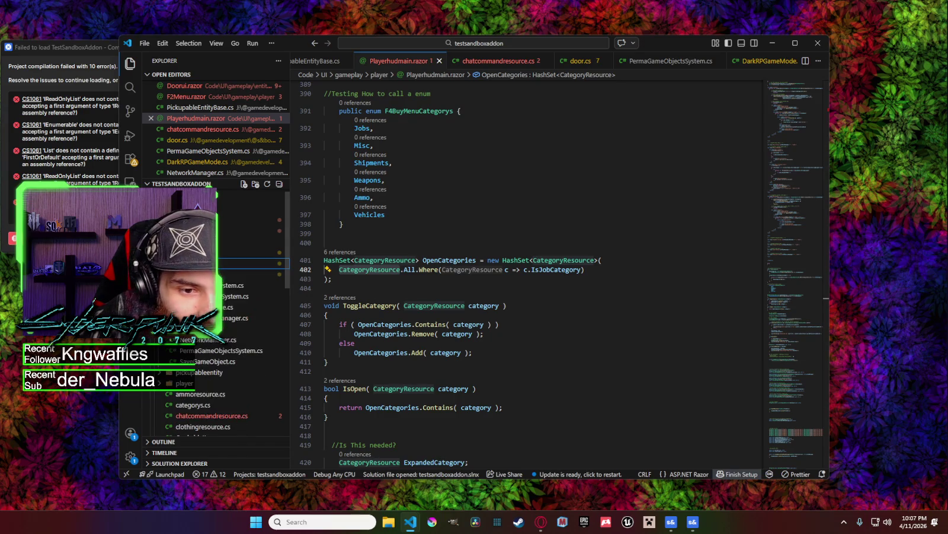
pyautogui.scroll(-3, 237, 326)
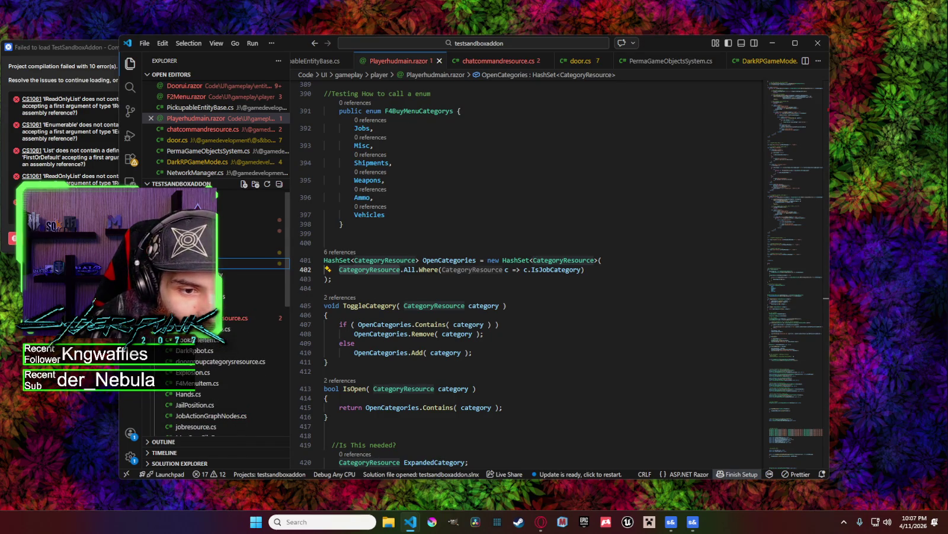
pyautogui.scroll(3, 237, 326)
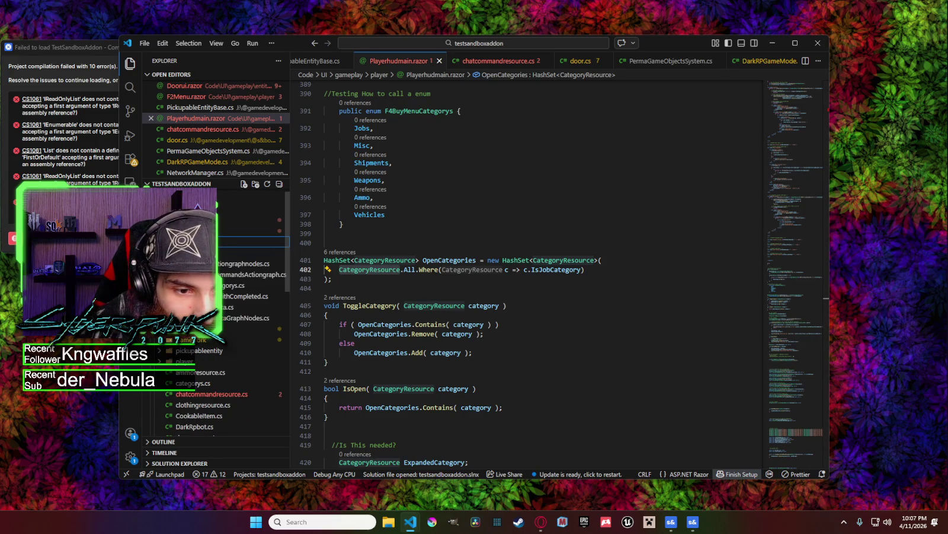
pyautogui.scroll(-3, 237, 326)
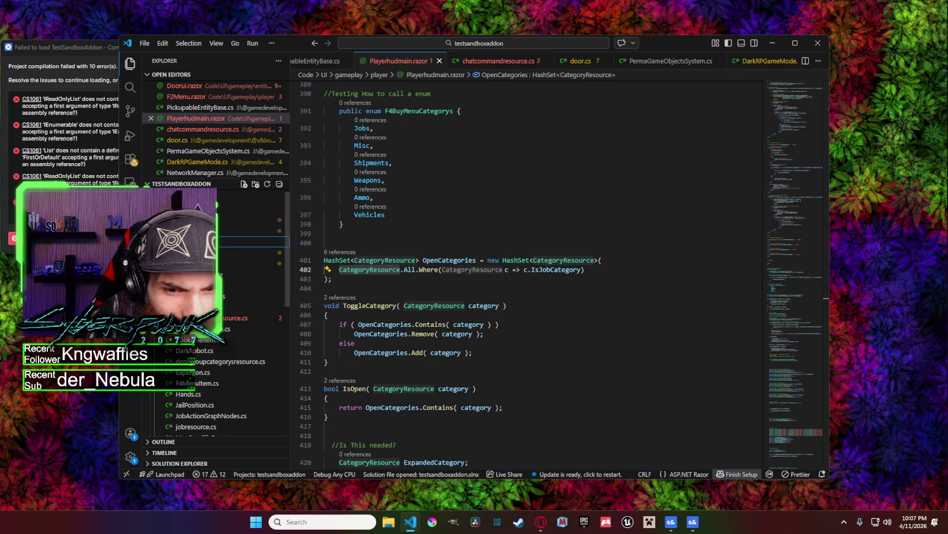
pyautogui.scroll(3, 237, 326)
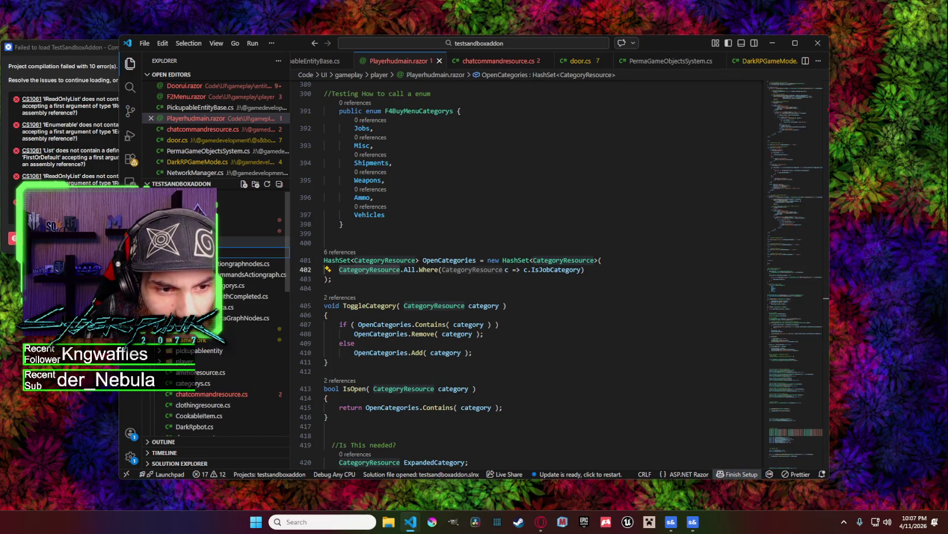
pyautogui.scroll(-3, 237, 267)
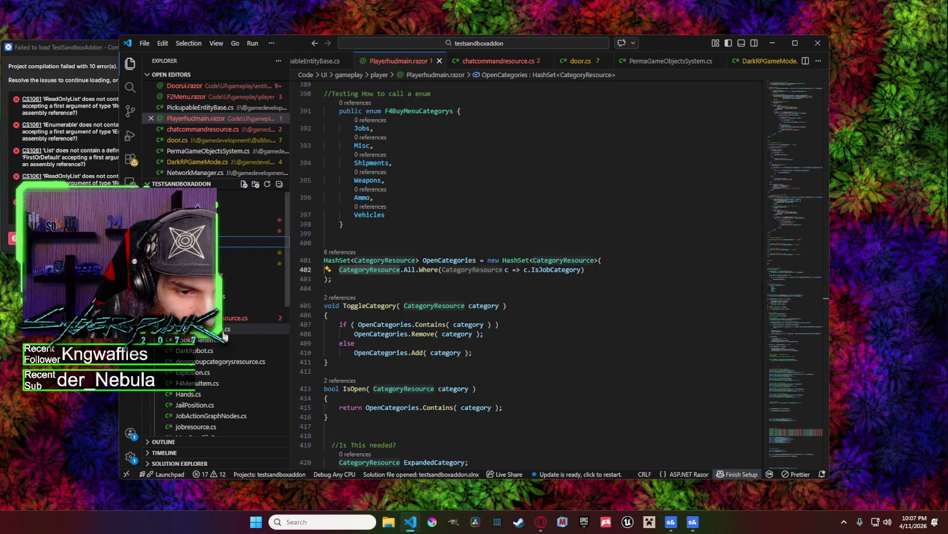
pyautogui.scroll(-3, 228, 329)
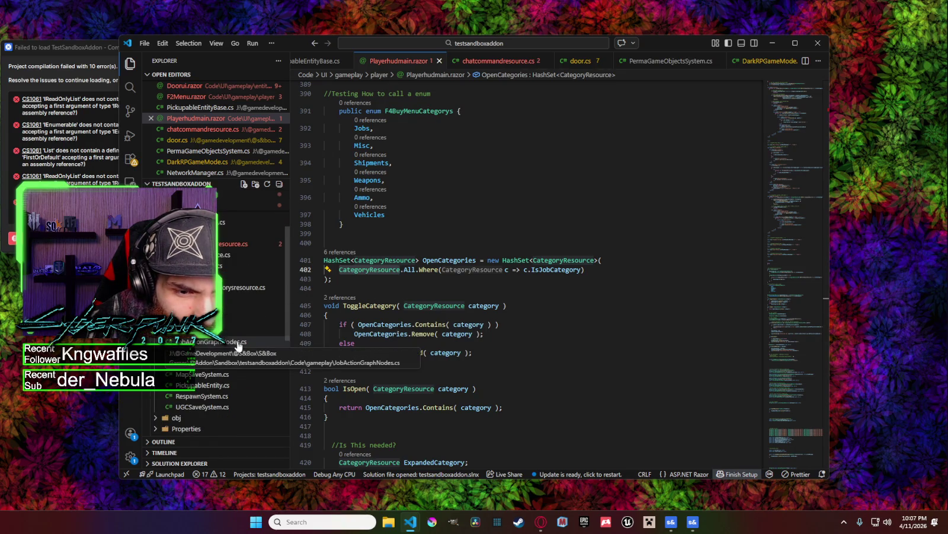
pyautogui.scroll(-3, 208, 398)
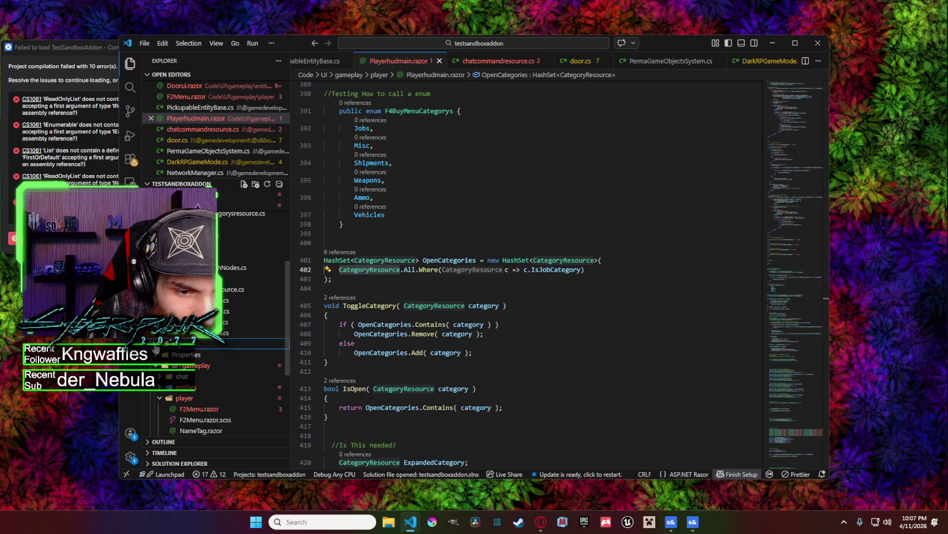
pyautogui.scroll(-2, 172, 380)
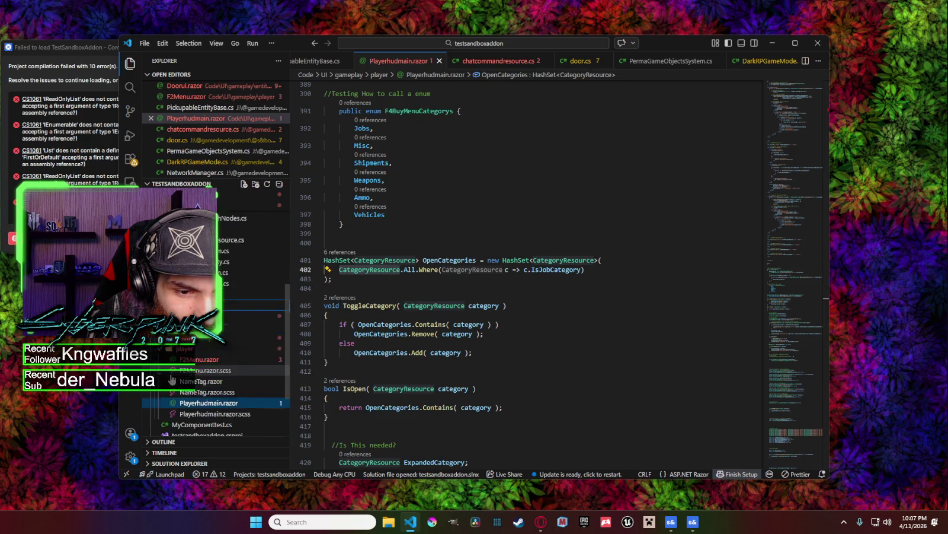
pyautogui.scroll(-1, 172, 379)
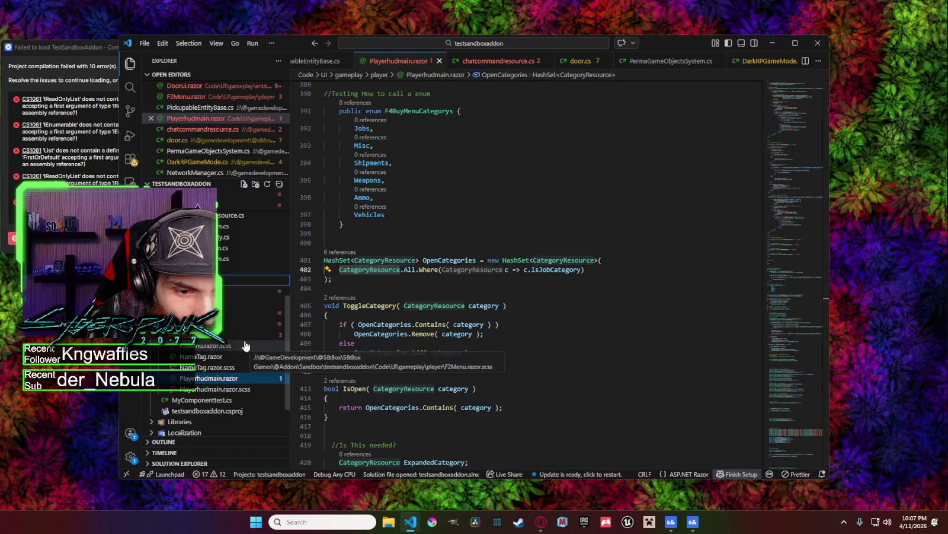
pyautogui.scroll(5, 244, 345)
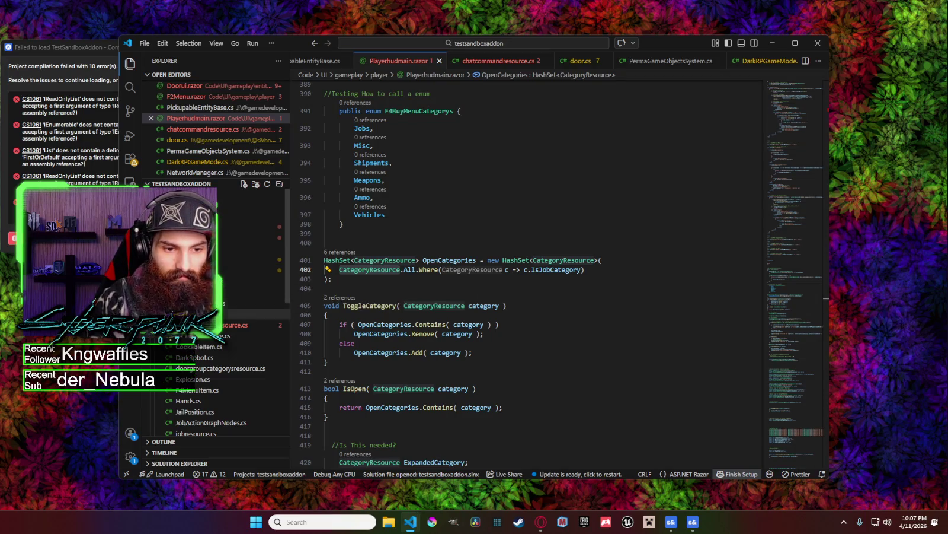
pyautogui.click(233, 314)
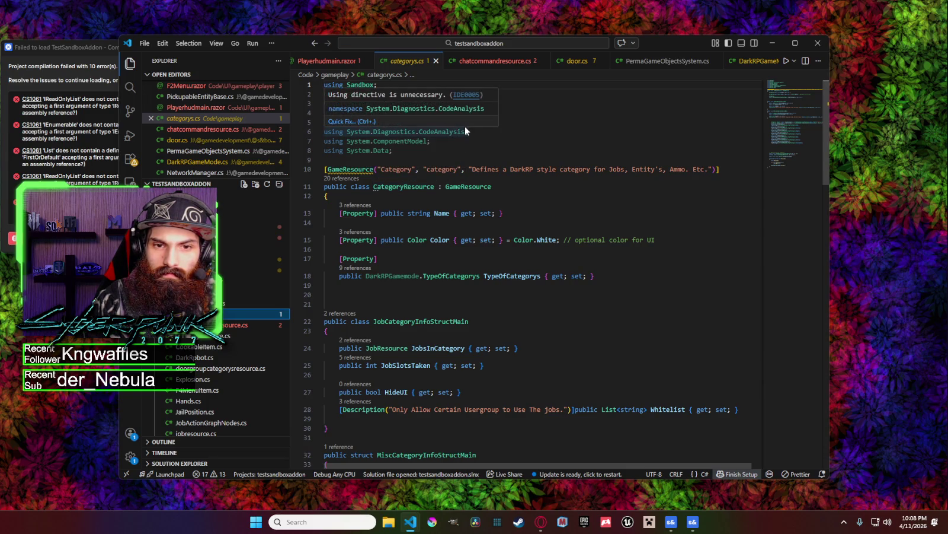
# - Search categorys.cs for 'w', then return to the Playerhudmain.razor tab without edits
pyautogui.click(537, 142)
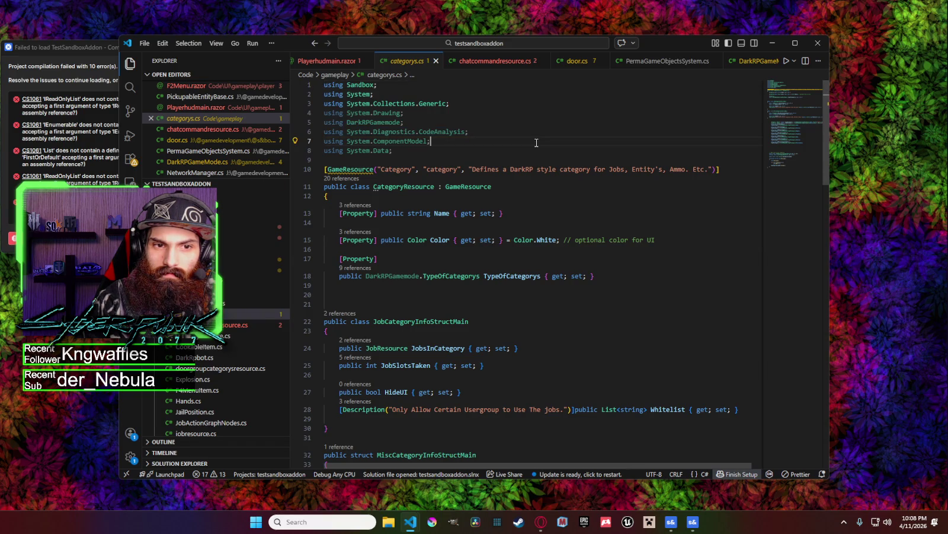
pyautogui.moveTo(707, 44); pyautogui.dragTo(846, 35)
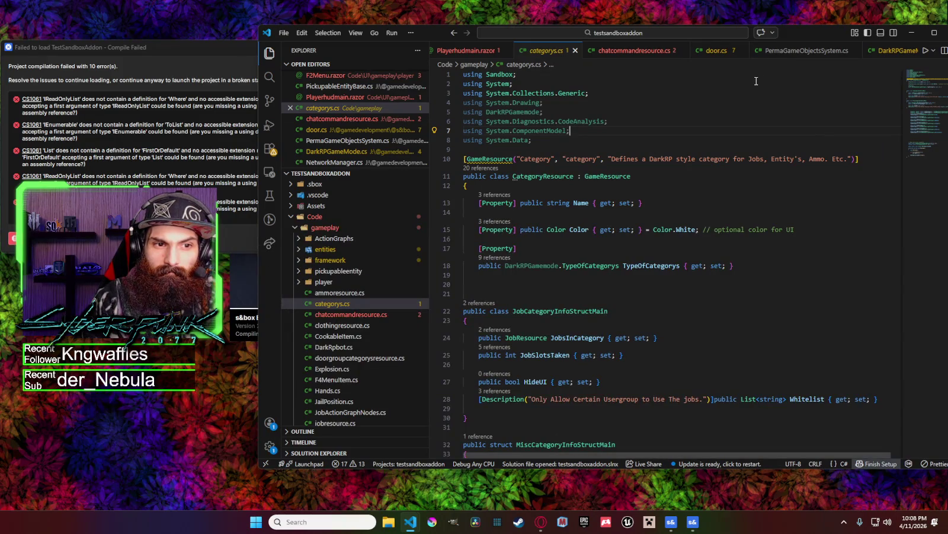
pyautogui.moveTo(813, 35); pyautogui.dragTo(725, 27)
pyautogui.click(659, 133)
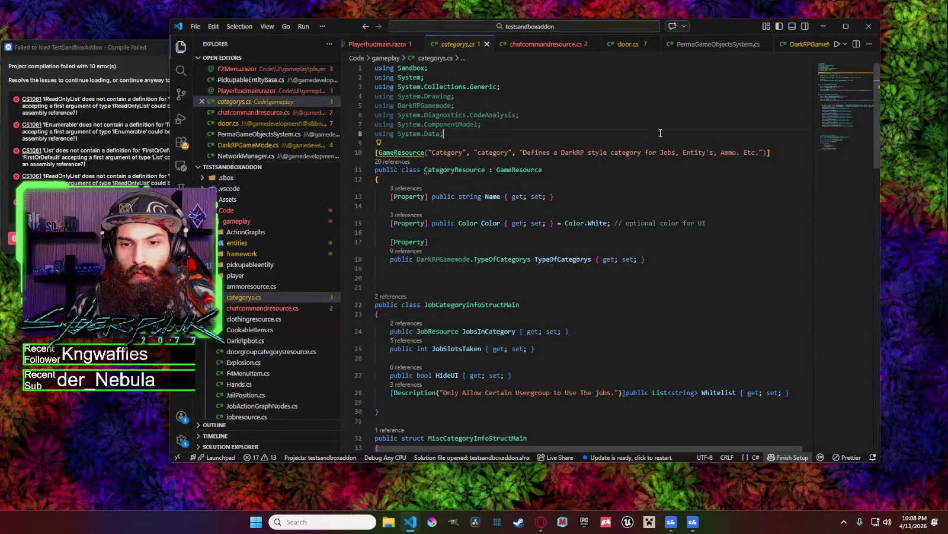
pyautogui.hotkey('ctrl', 'f')
pyautogui.write('where')
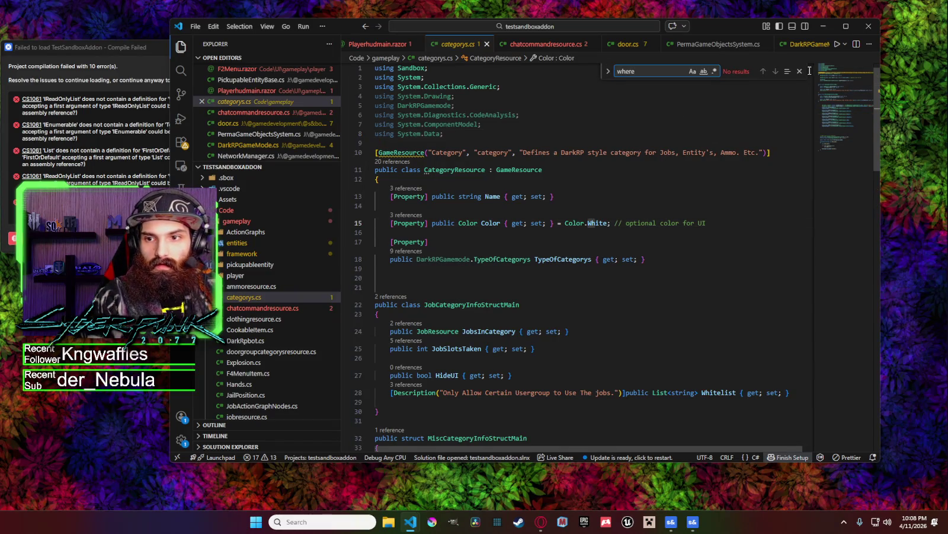
pyautogui.click(800, 70)
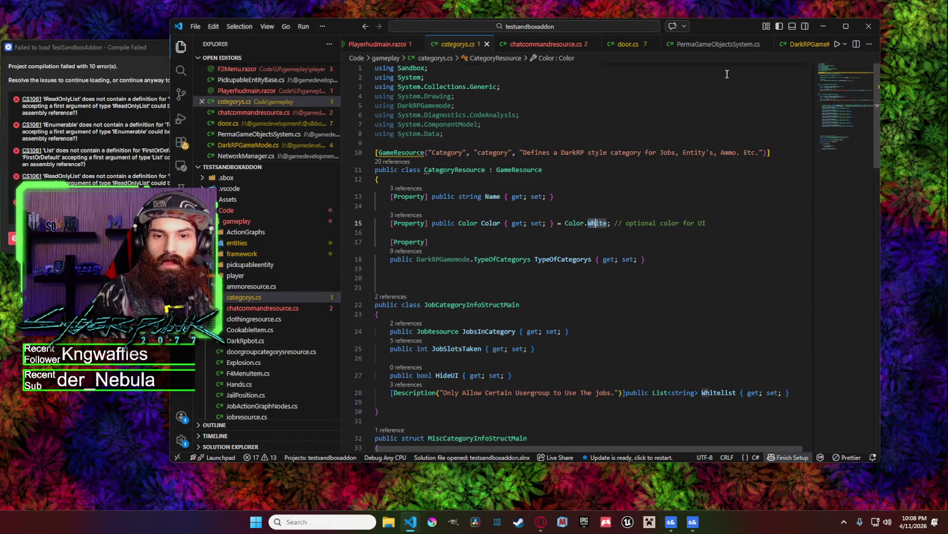
pyautogui.click(387, 45)
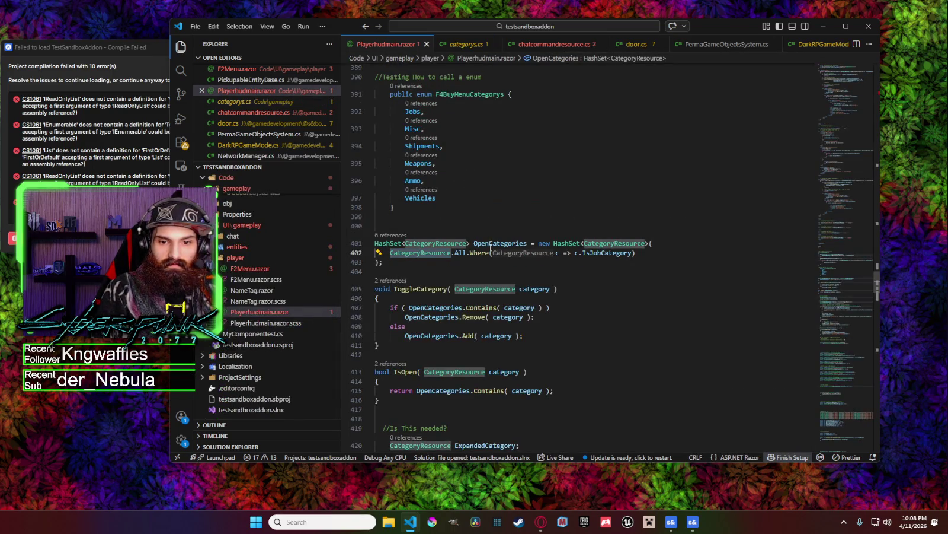
# - Jump from the compile-failed list to the Where error at Playerhudmain.razor line 302
pyautogui.click(492, 252)
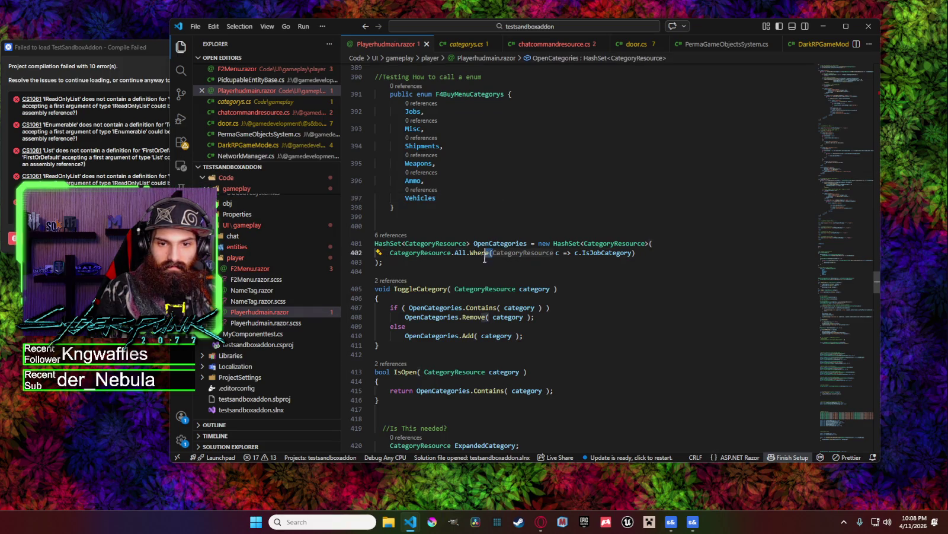
pyautogui.click(126, 109)
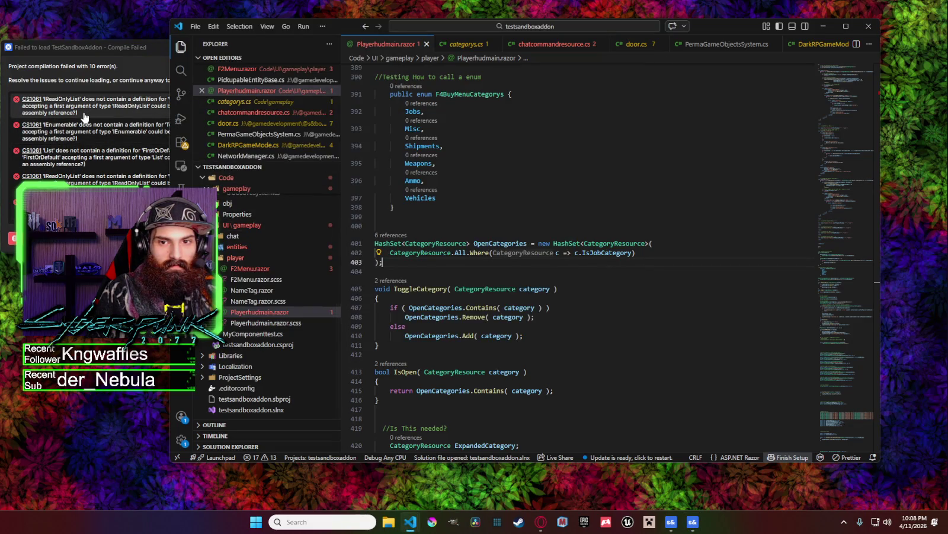
pyautogui.click(85, 117)
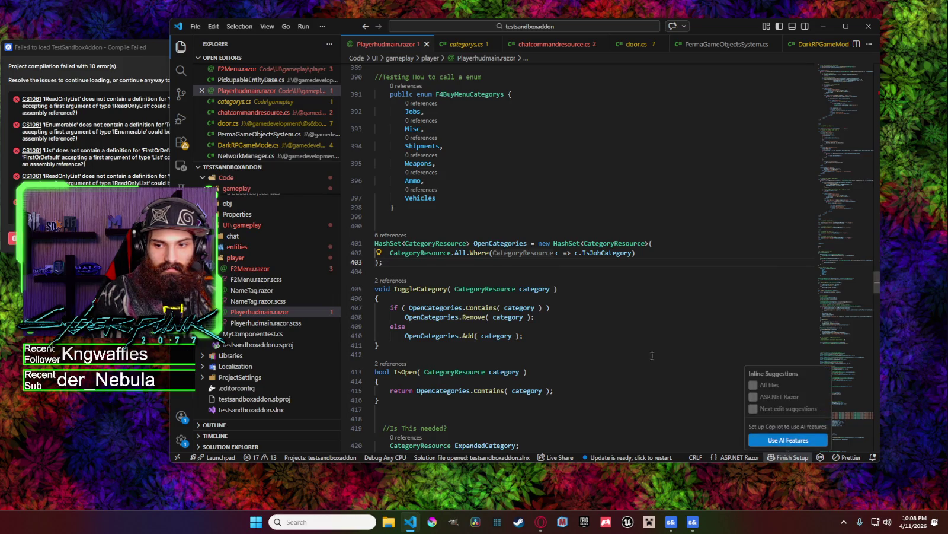
pyautogui.click(670, 354)
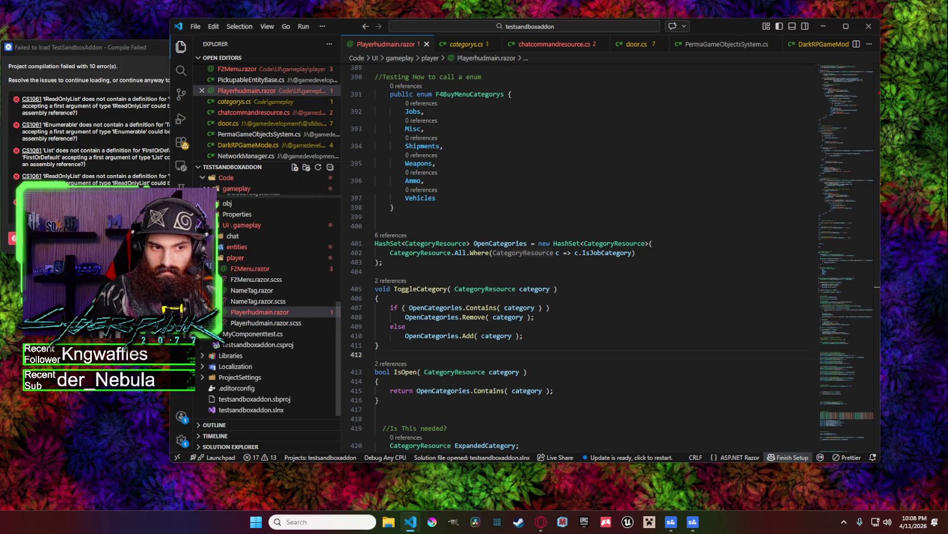
pyautogui.click(355, 204)
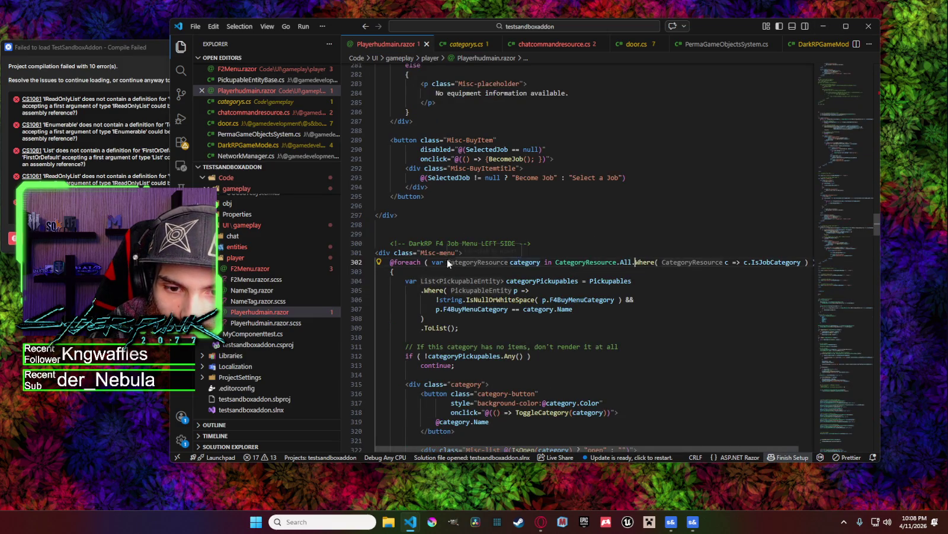
pyautogui.scroll(-5, 382, 254)
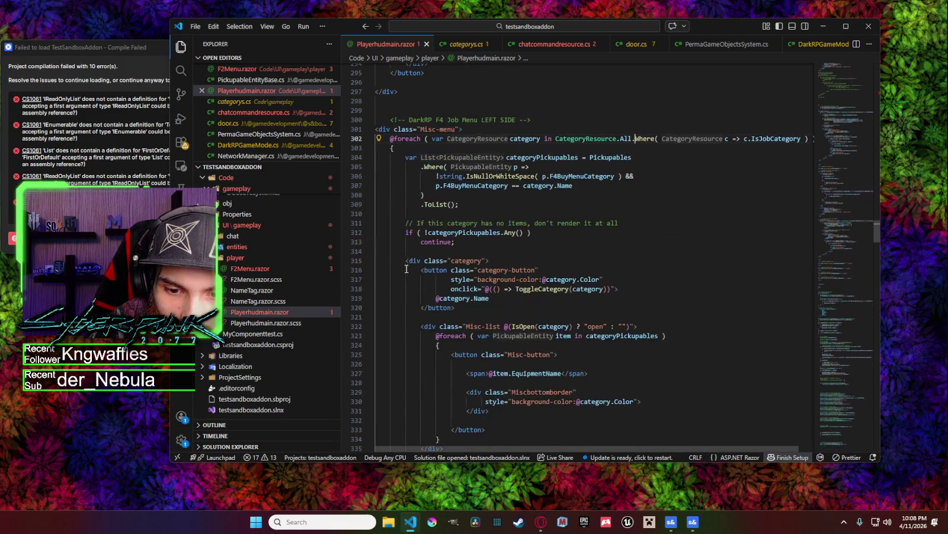
pyautogui.scroll(5, 178, 166)
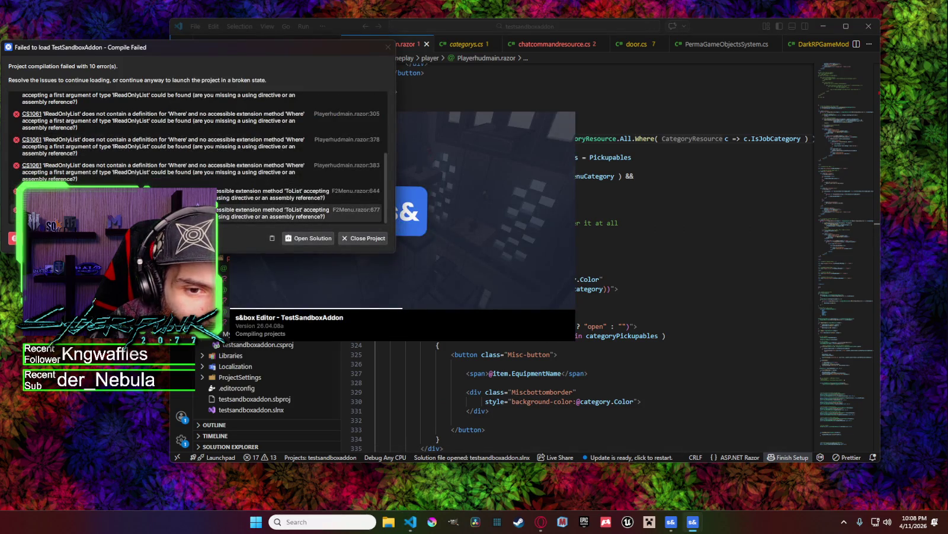
# - Step through the compile errors in Playerhudmain.razor, chatcommandresource.cs and F2Menu.razor's line 644 ToList
pyautogui.click(178, 156)
pyautogui.scroll(-1, 178, 178)
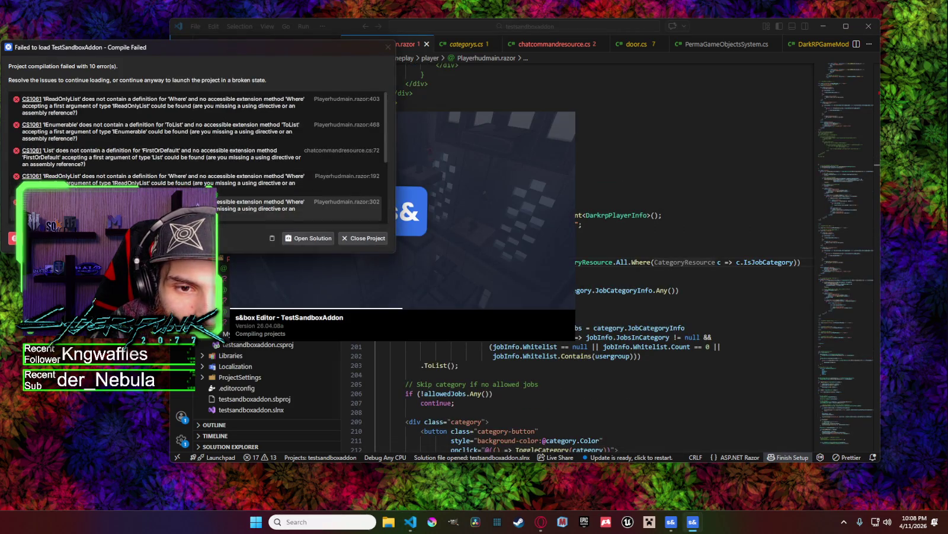
pyautogui.click(178, 204)
pyautogui.scroll(1, 117, 172)
pyautogui.scroll(1, 117, 172)
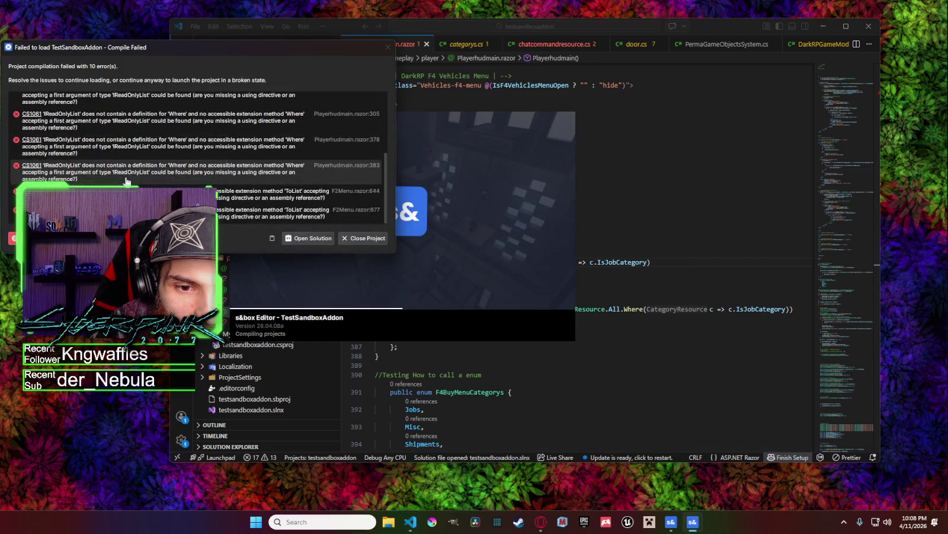
pyautogui.click(118, 169)
pyautogui.scroll(-3, 178, 166)
pyautogui.click(178, 198)
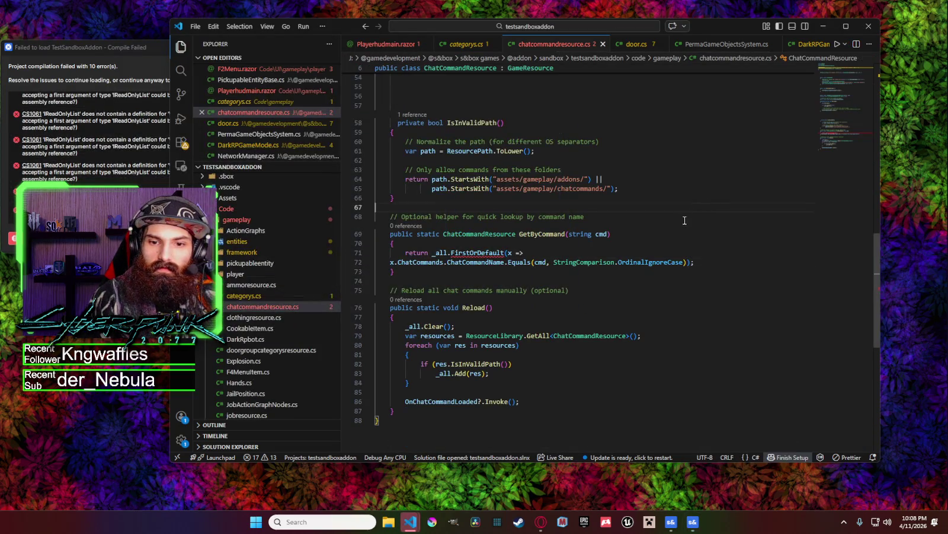
pyautogui.scroll(3, 566, 232)
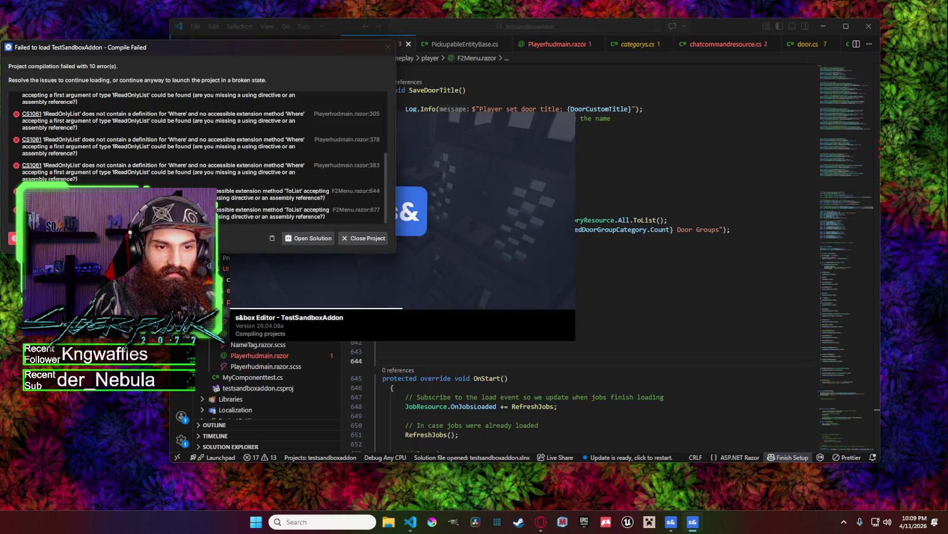
# - Inspect F2Menu.razor around line 677 in the code editor
pyautogui.click(310, 238)
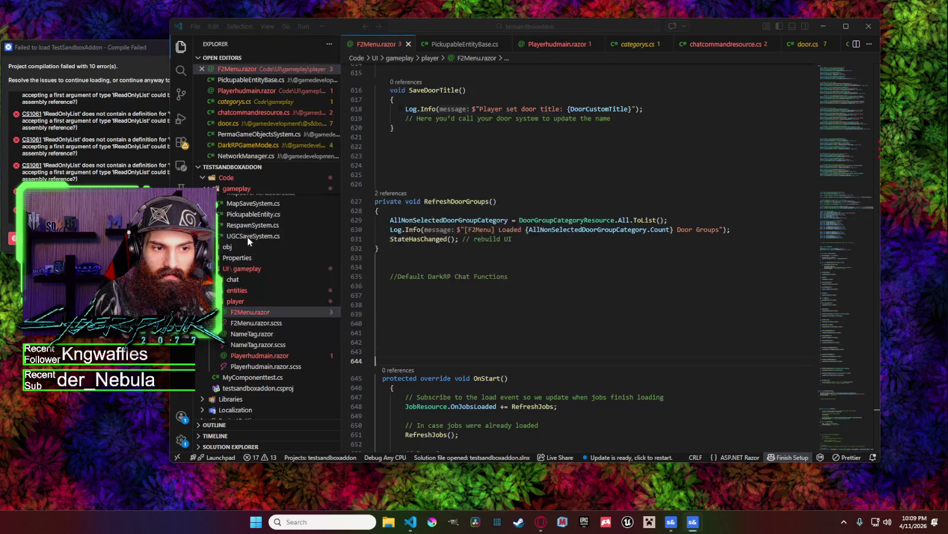
pyautogui.scroll(-10, 572, 248)
pyautogui.click(572, 262)
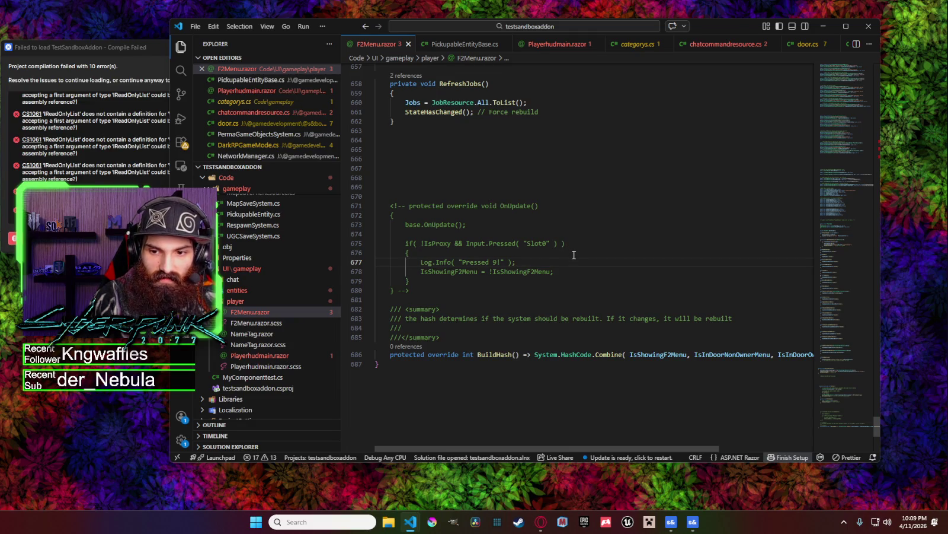
pyautogui.scroll(3, 573, 252)
pyautogui.scroll(15, 574, 255)
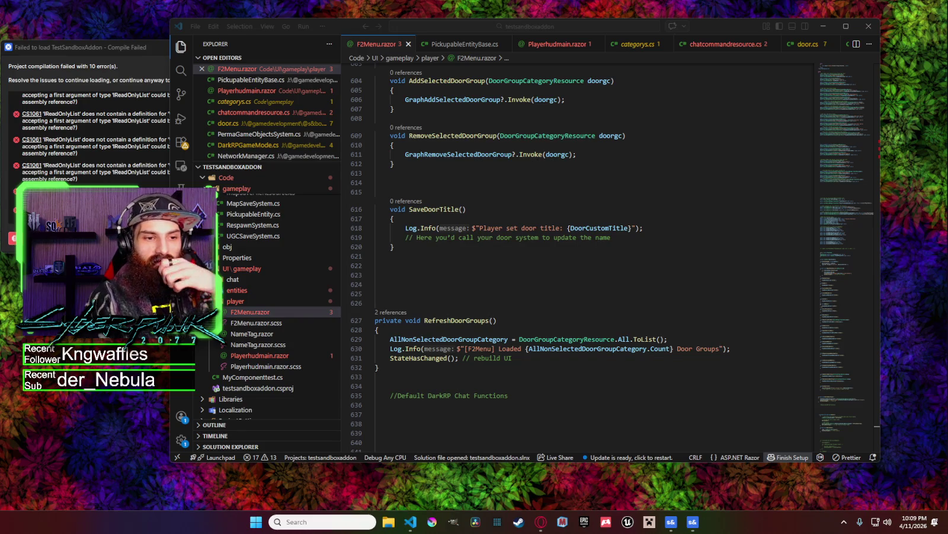
# - Turn the 'value:' inlay hint on line 356 into real text and save F2Menu.razor
pyautogui.click(475, 232)
pyautogui.scroll(20, 492, 252)
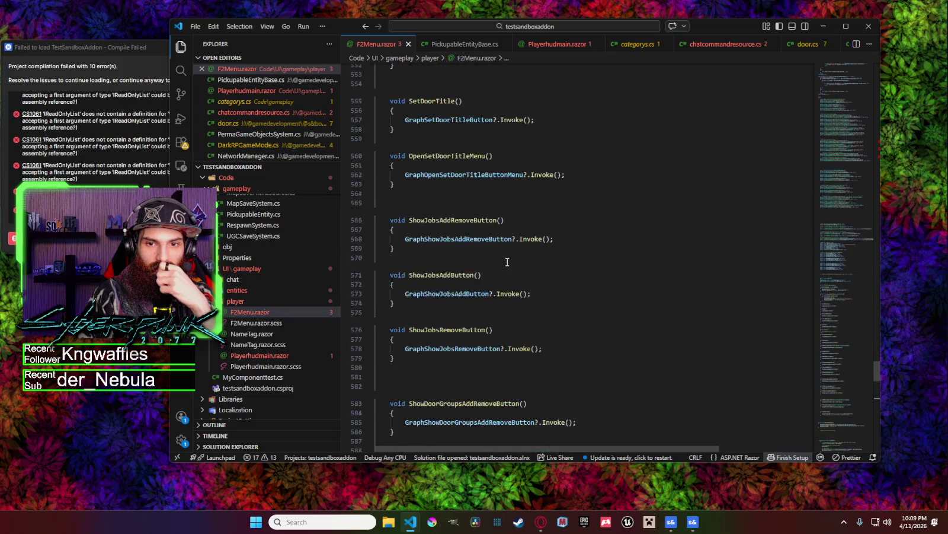
pyautogui.scroll(20, 508, 272)
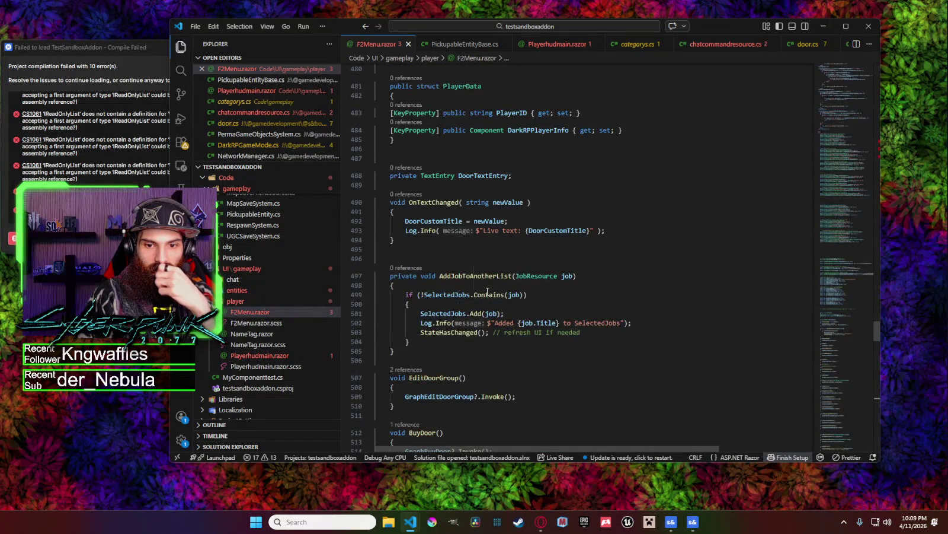
pyautogui.scroll(20, 488, 291)
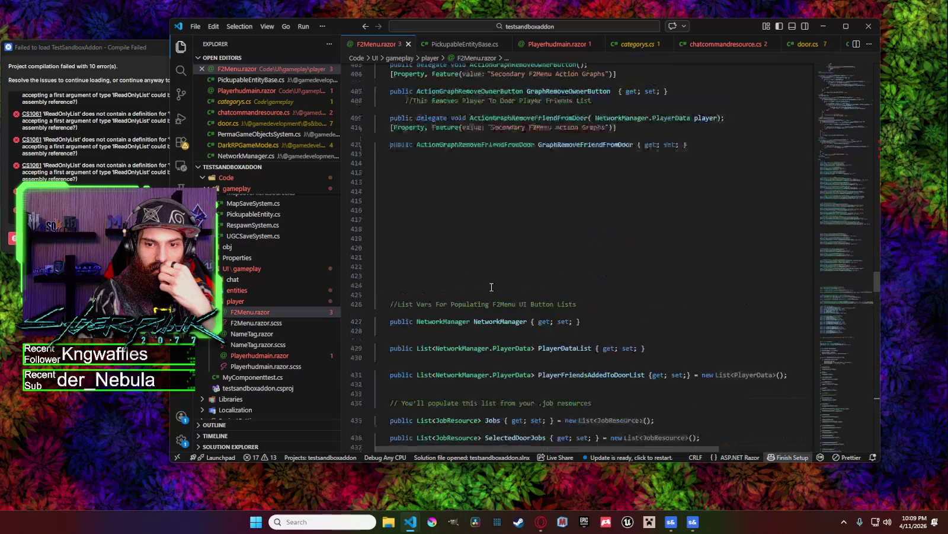
pyautogui.scroll(16, 492, 288)
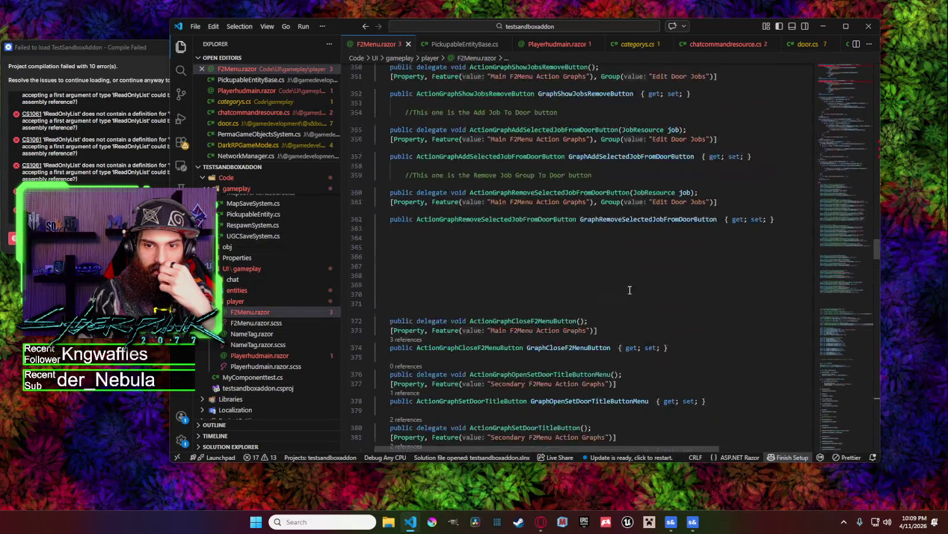
pyautogui.scroll(2, 486, 260)
pyautogui.click(474, 288)
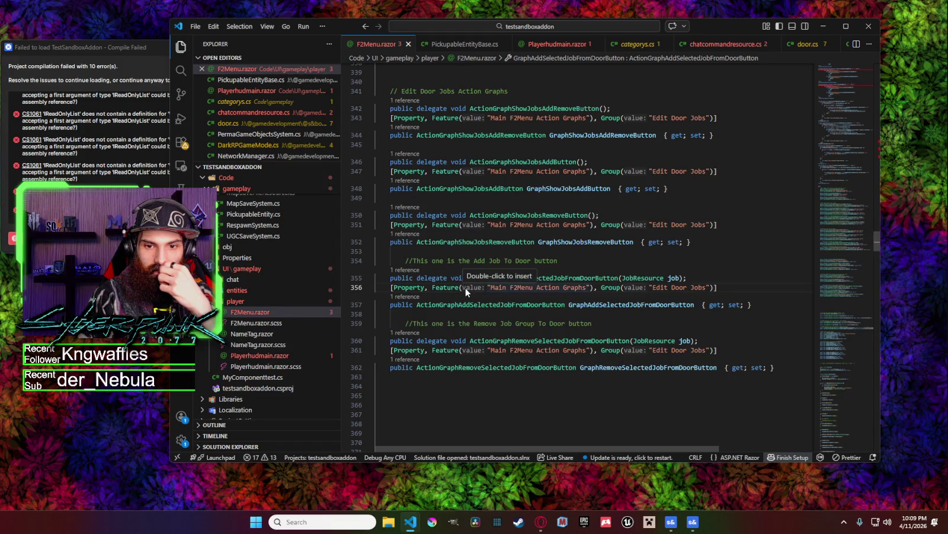
pyautogui.doubleClick(466, 288)
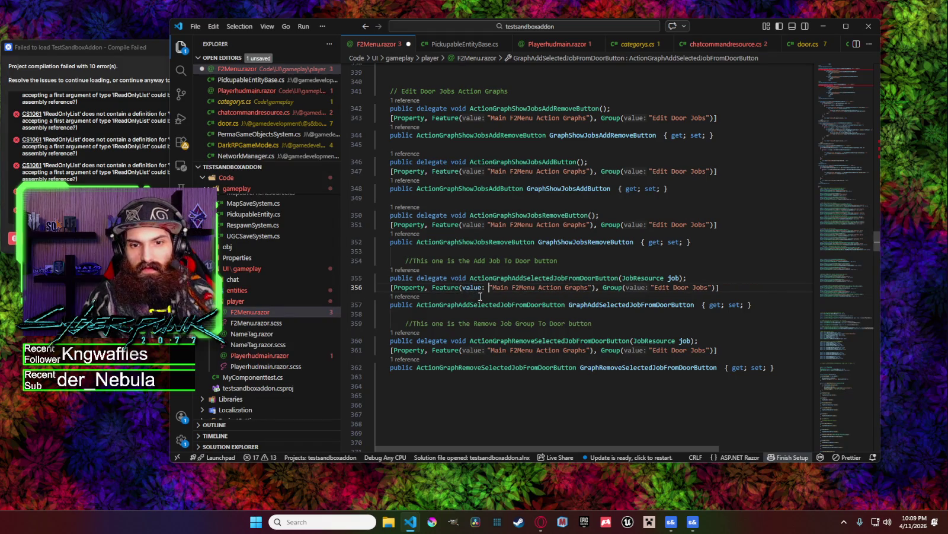
pyautogui.hotkey('ctrl', 's')
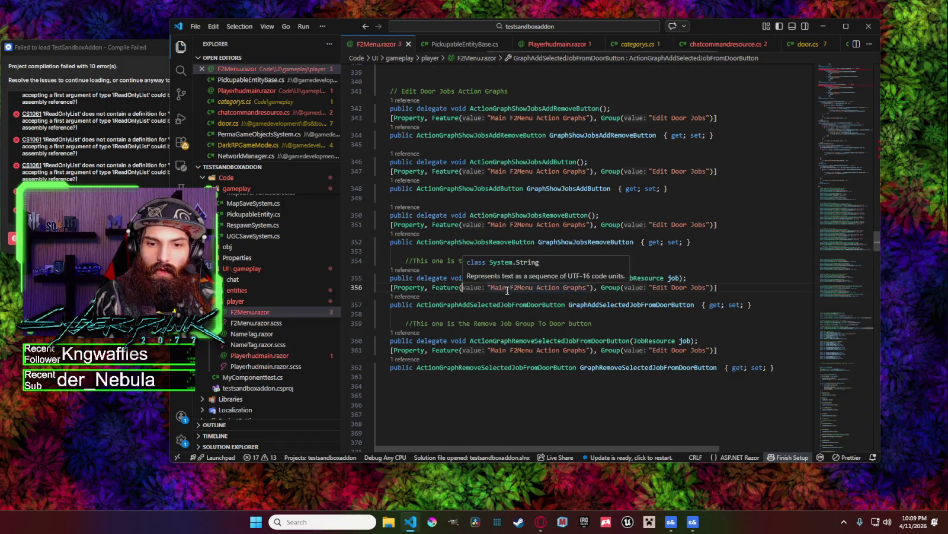
# - At the F2Menu.razor error, add then undo 'message:' on line 630, and revert line 6 to '@'
pyautogui.scroll(-5, 544, 309)
pyautogui.scroll(-18, 544, 309)
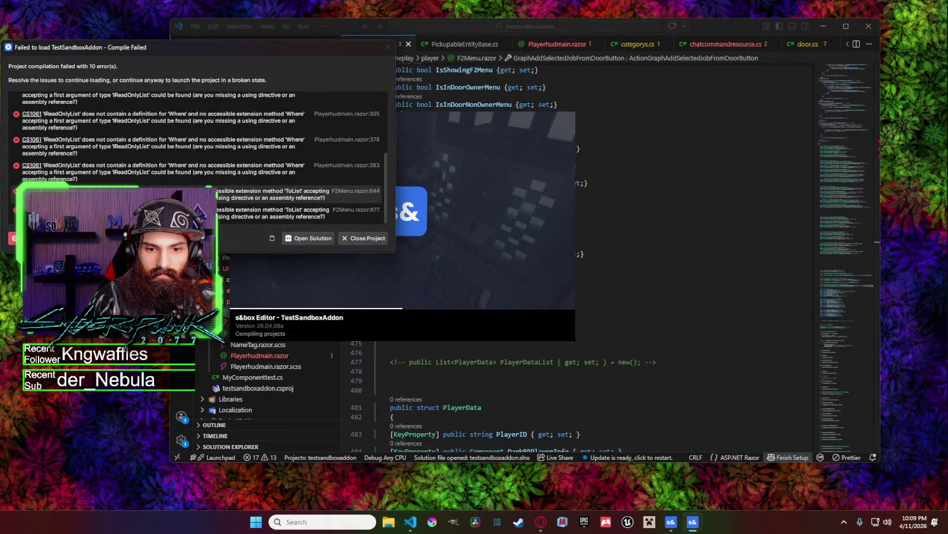
pyautogui.click(283, 200)
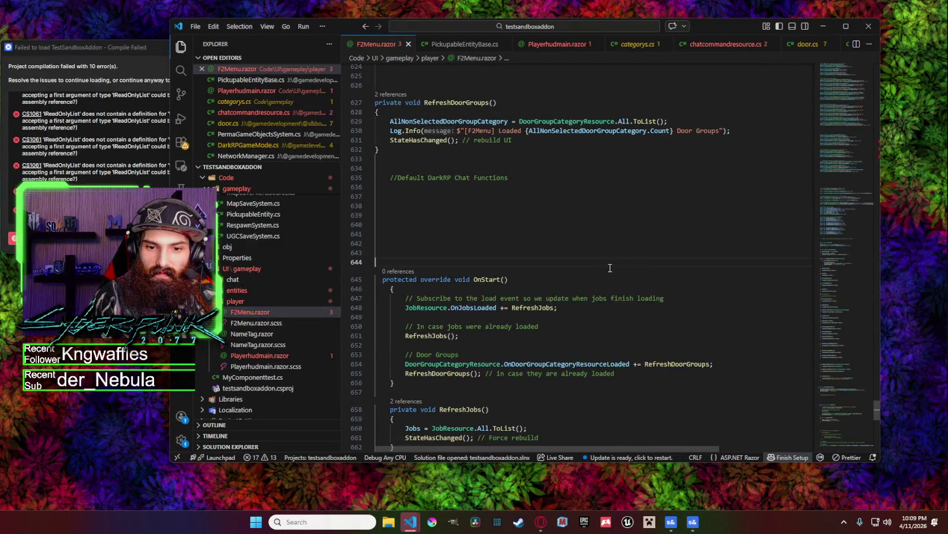
pyautogui.doubleClick(444, 131)
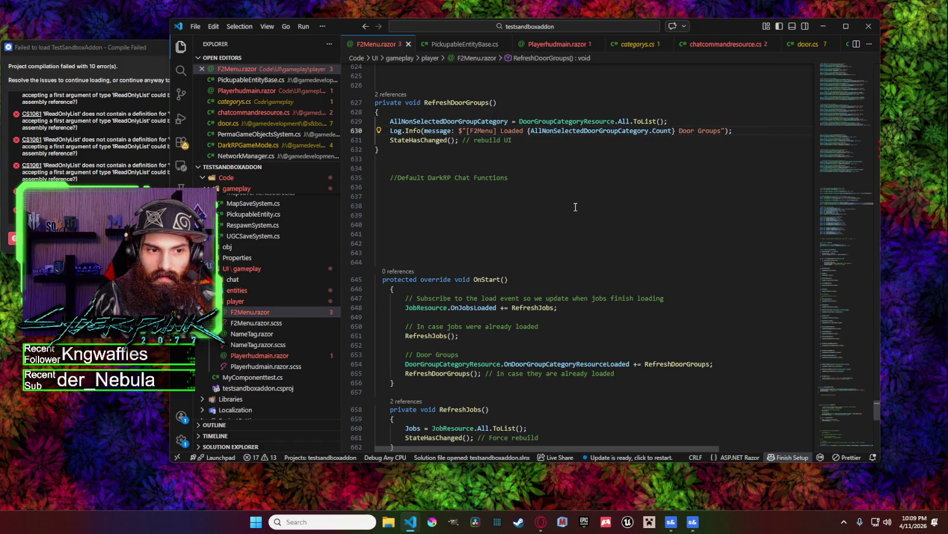
pyautogui.hotkey('ctrl', 'z')
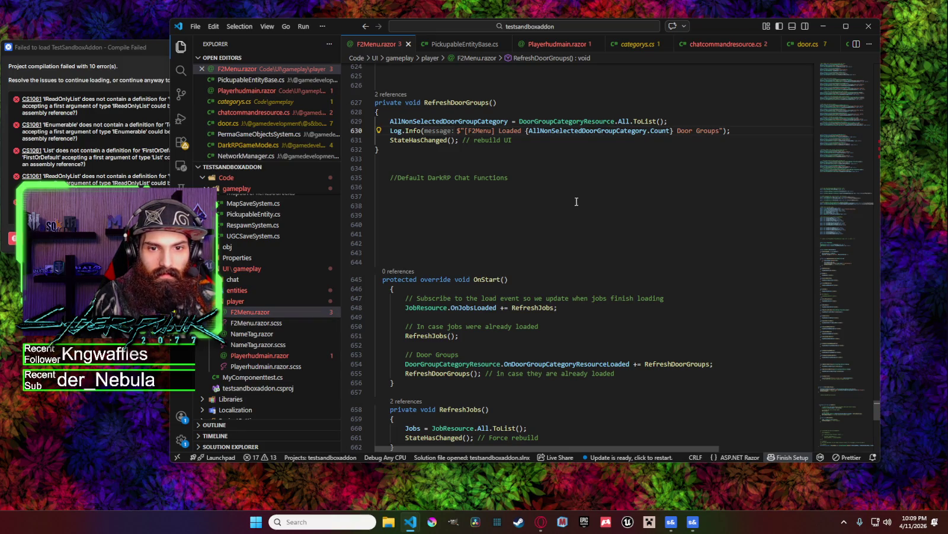
pyautogui.hotkey('ctrl', 'z')
pyautogui.hotkey('ctrl', 'z')
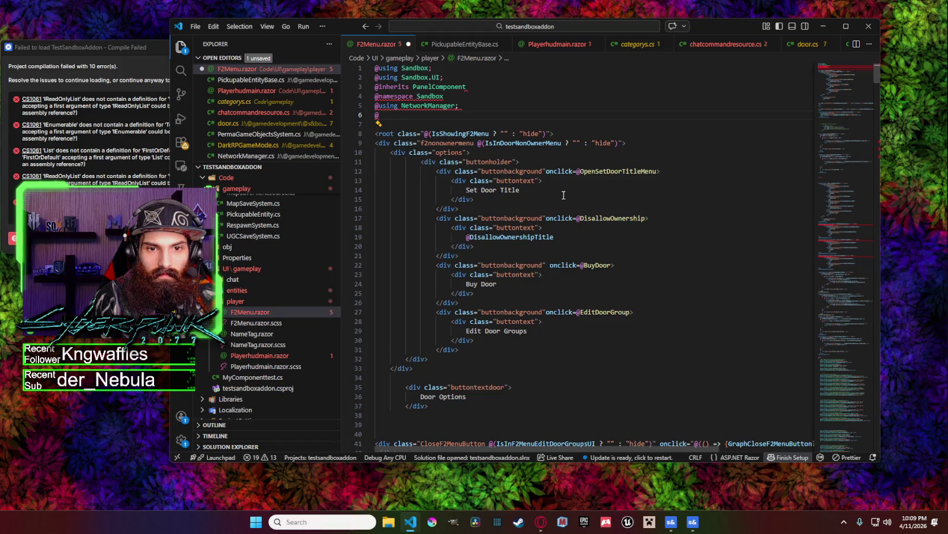
pyautogui.click(213, 26)
pyautogui.click(278, 57)
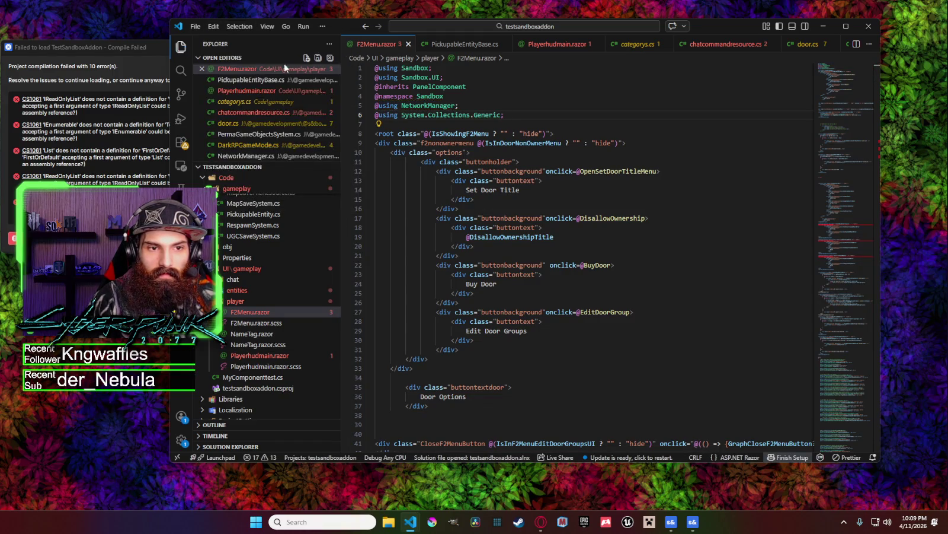
pyautogui.scroll(-20, 472, 177)
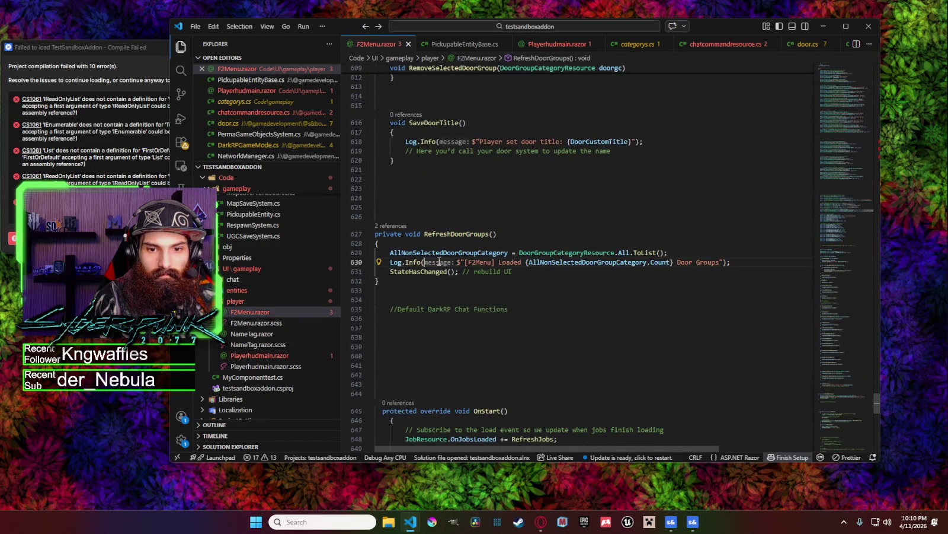
pyautogui.write('message:')
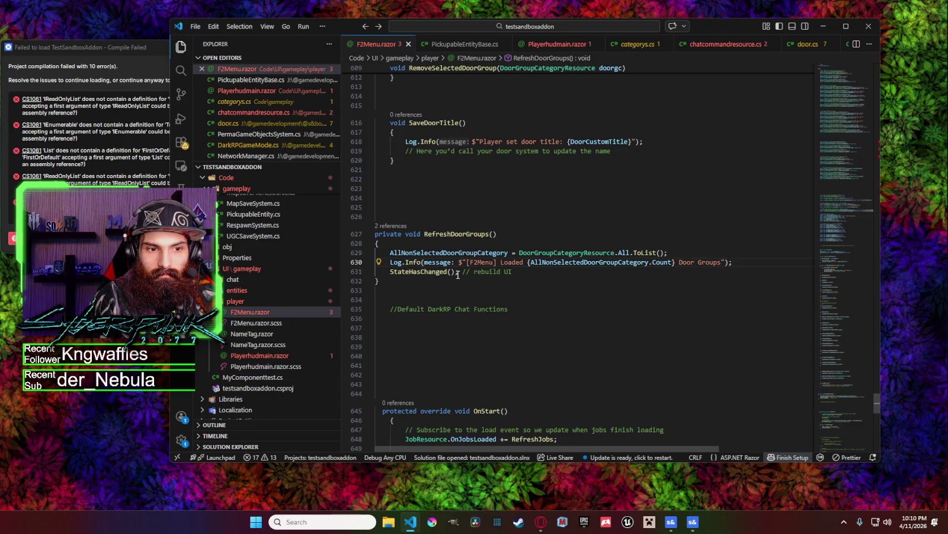
pyautogui.hotkey('ctrl', 'z')
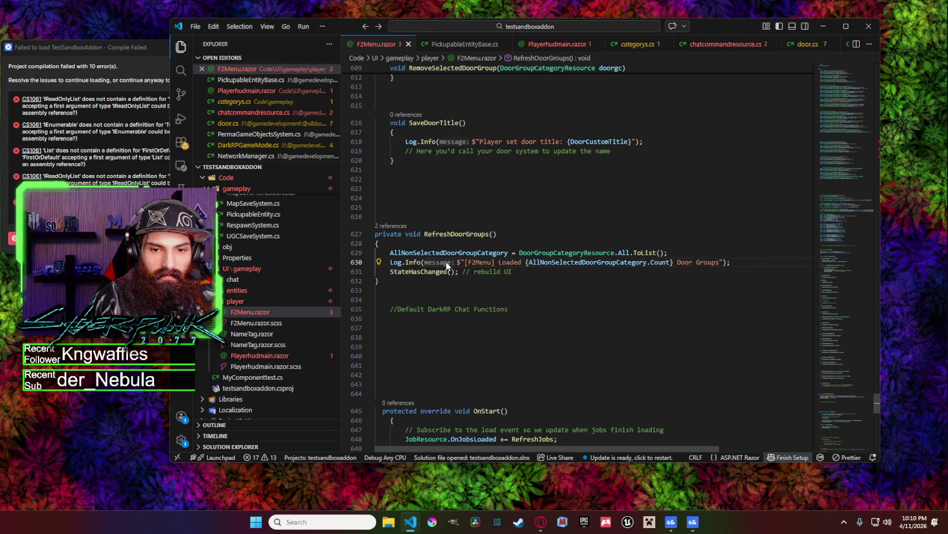
pyautogui.doubleClick(439, 262)
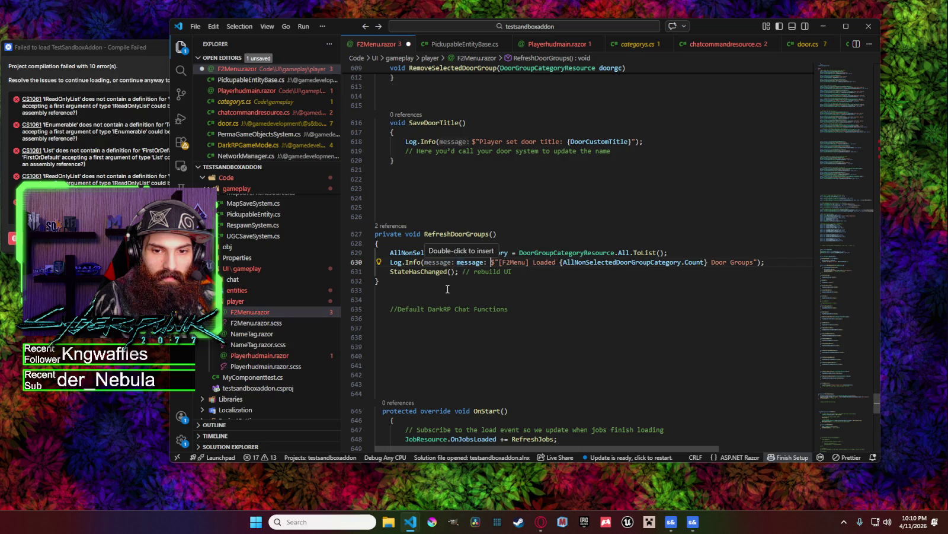
pyautogui.hotkey('ctrl', 'z')
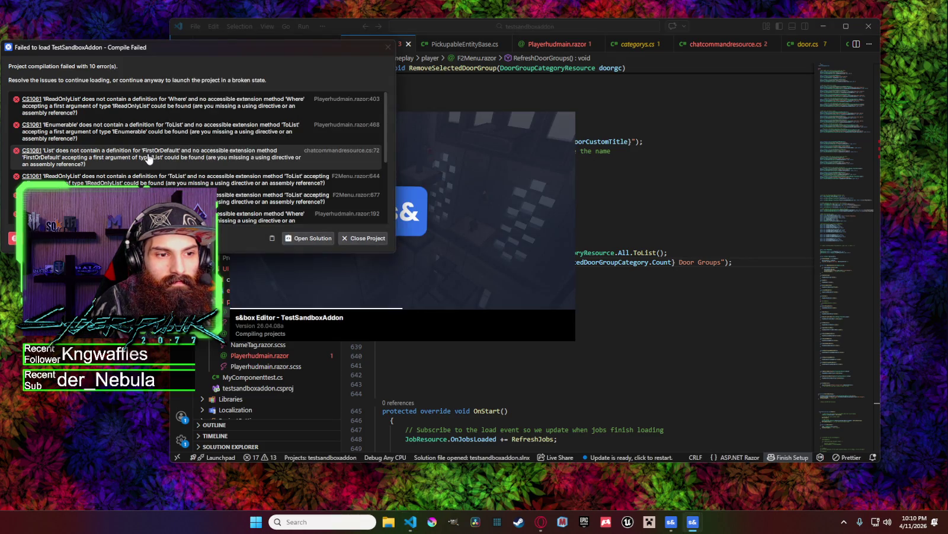
# - Open the chatcommandresource.cs and Playerhudmain.razor line 305 errors, and start line 5 with '@'
pyautogui.doubleClick(149, 159)
pyautogui.scroll(-5, 143, 160)
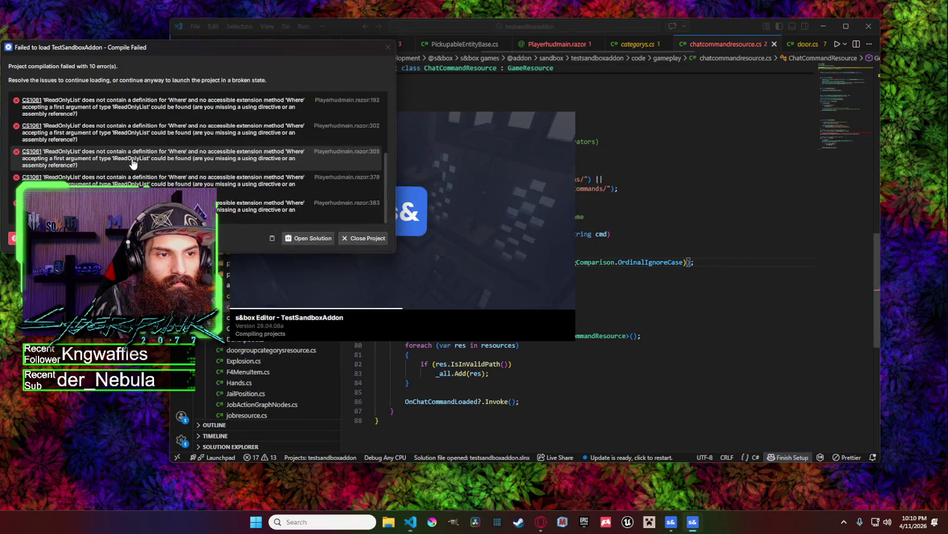
pyautogui.doubleClick(133, 164)
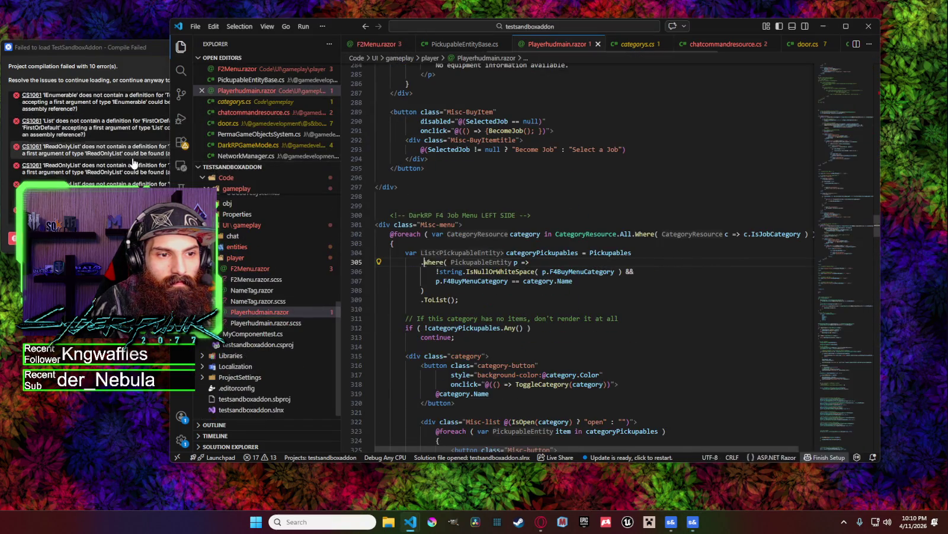
pyautogui.click(534, 185)
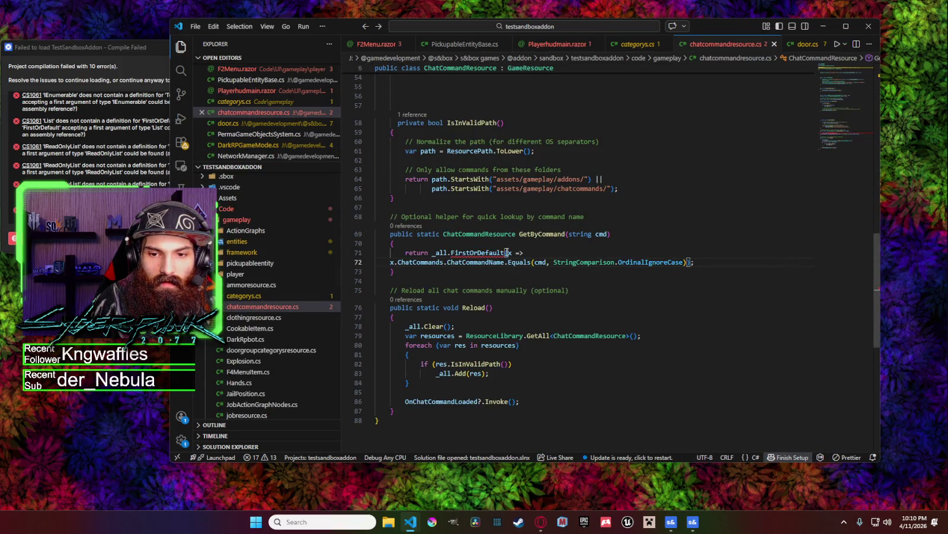
pyautogui.hotkey('ctrl', 'Tab')
pyautogui.write('@')
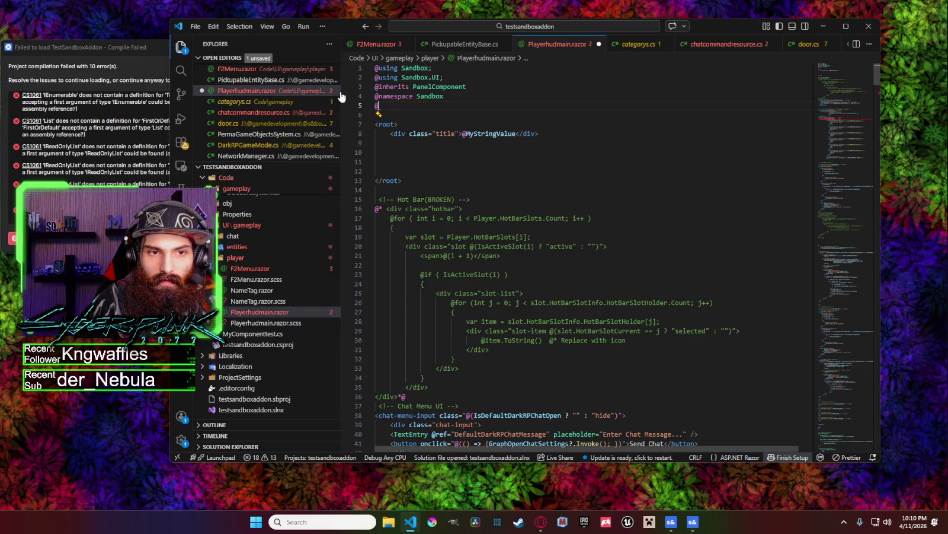
# - Try redo, undo and the assistant's suggested fix on line 5, then dismiss the fix request
pyautogui.click(213, 26)
pyautogui.click(237, 53)
pyautogui.hotkey('ctrl', 'z')
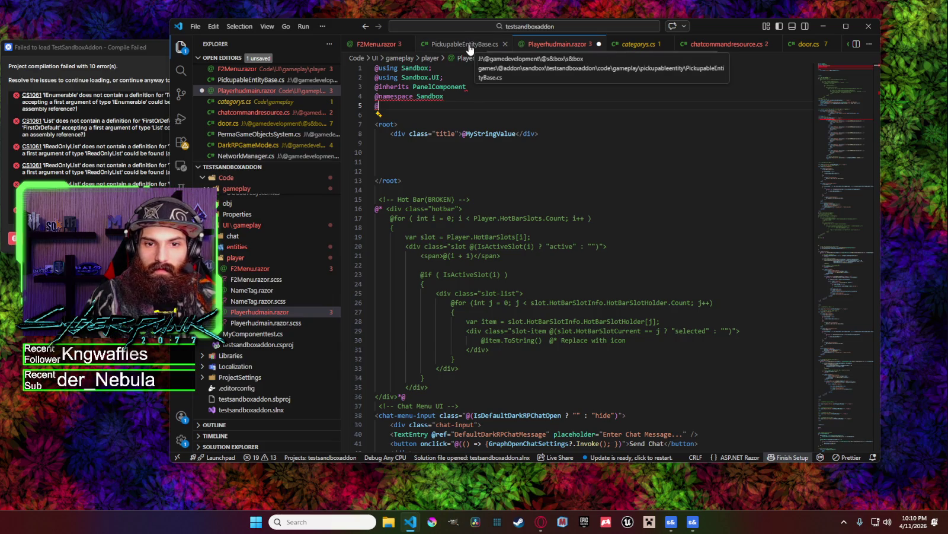
pyautogui.click(379, 115)
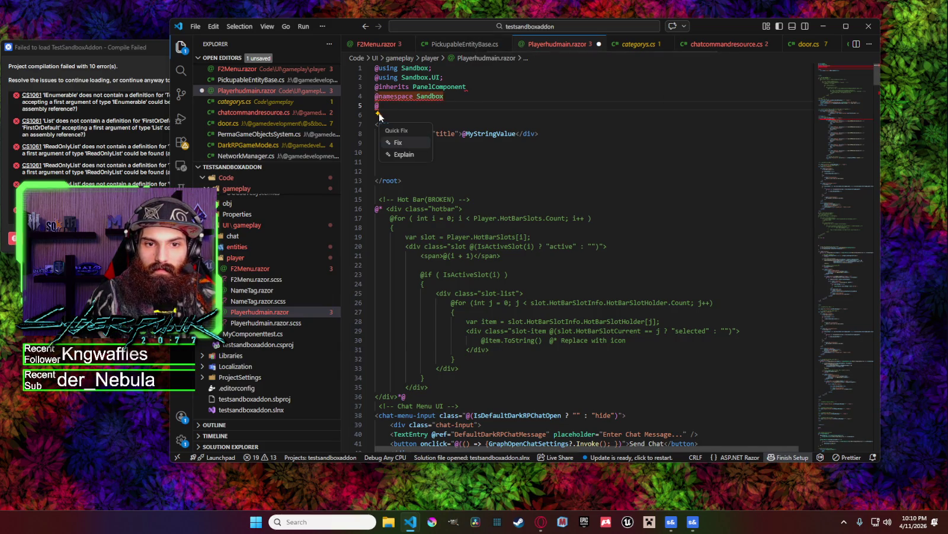
pyautogui.click(396, 143)
pyautogui.click(804, 81)
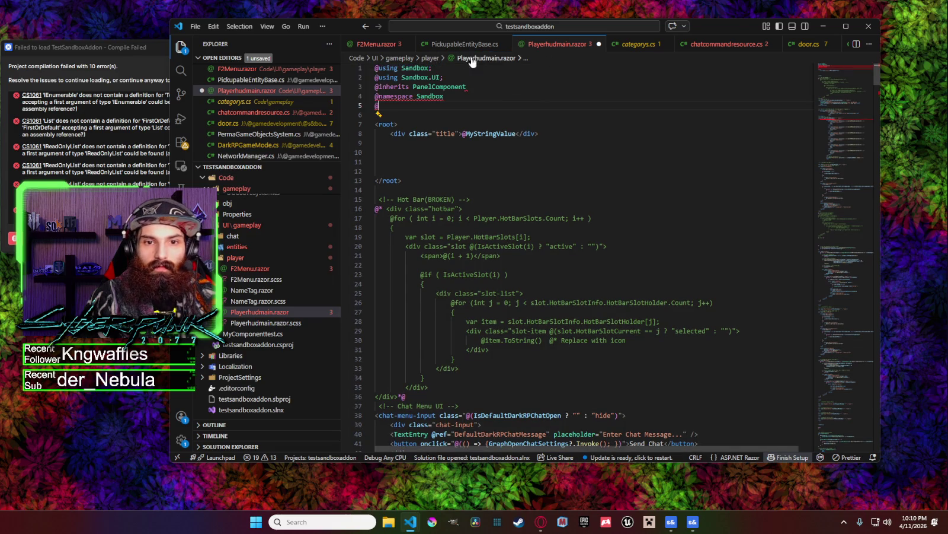
# - Copy 'using System.Collections.Generic;' from PickupableEntityBase.cs onto Playerhudmain.razor line 5 and save
pyautogui.click(463, 44)
pyautogui.scroll(20, 538, 147)
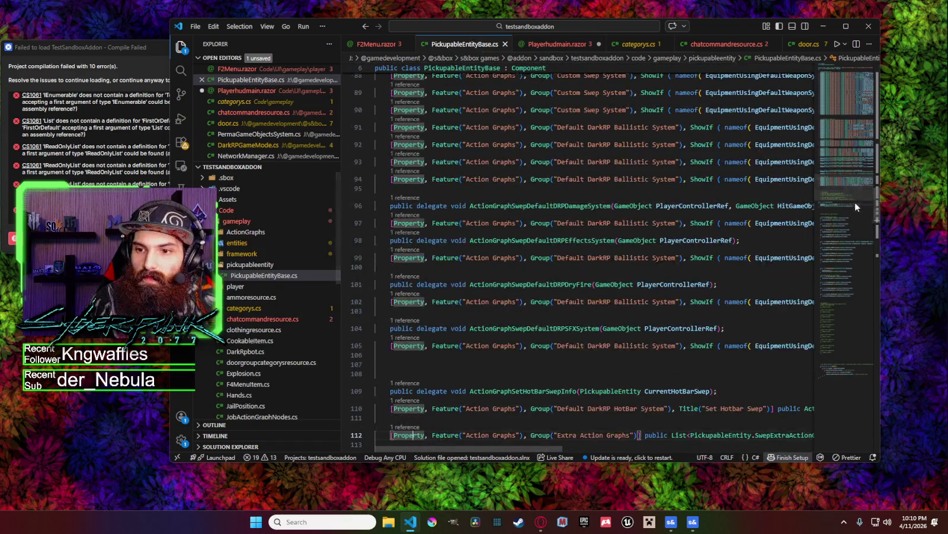
pyautogui.click(354, 76)
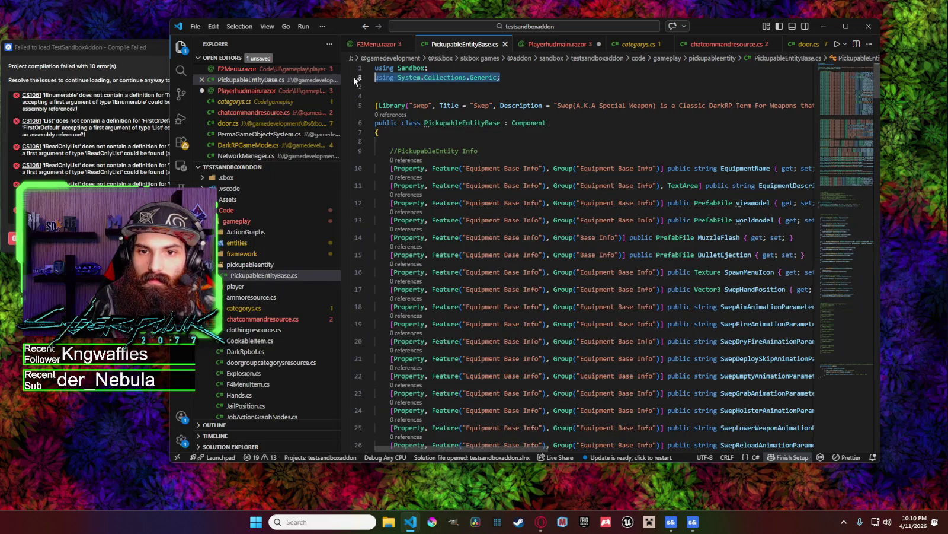
pyautogui.click(557, 44)
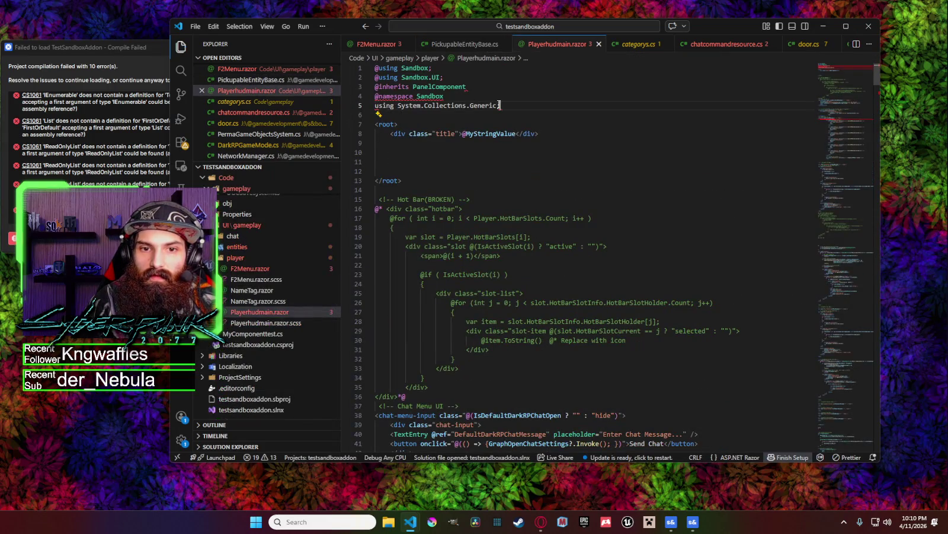
pyautogui.write('using System.Collections.Generic;')
pyautogui.hotkey('ctrl', 's')
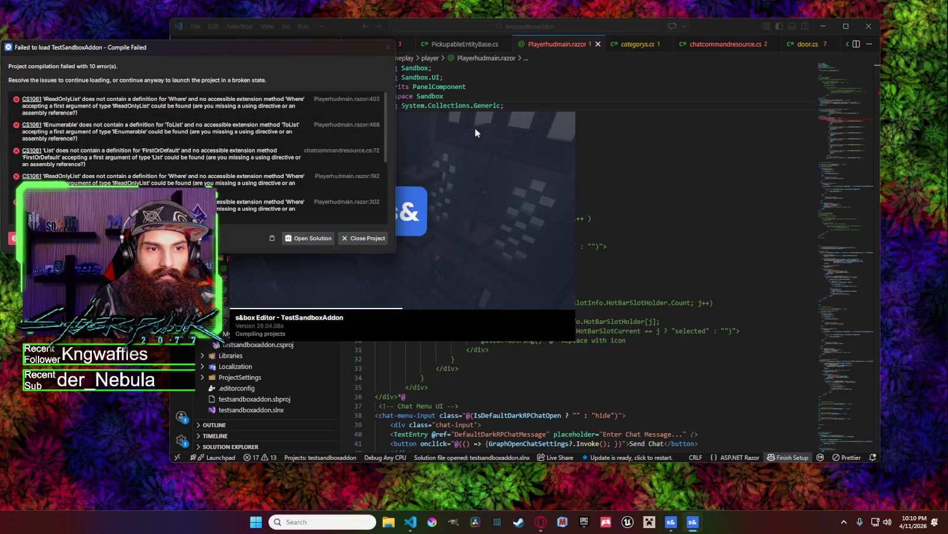
# - Insert the List<JobResource> type on line 426 and save Playerhudmain.razor
pyautogui.scroll(-20, 593, 266)
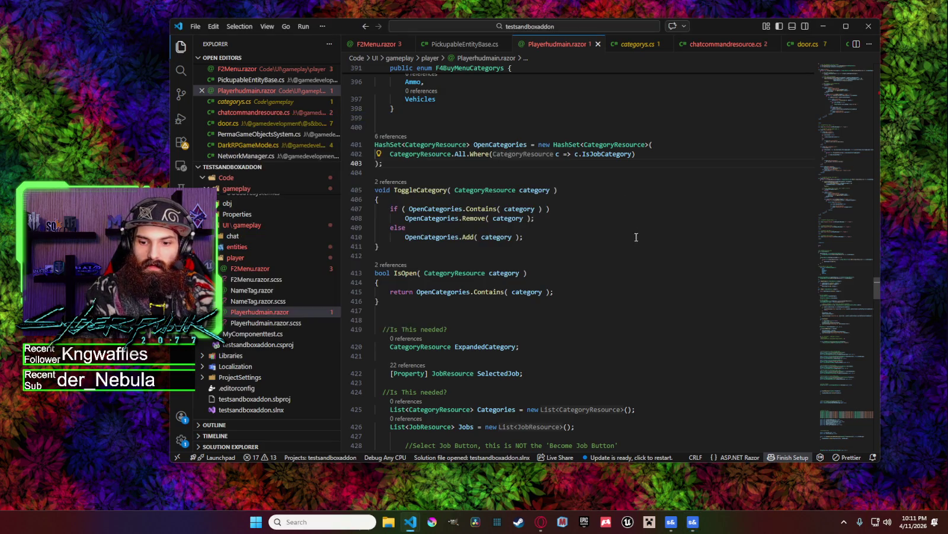
pyautogui.scroll(-5, 688, 199)
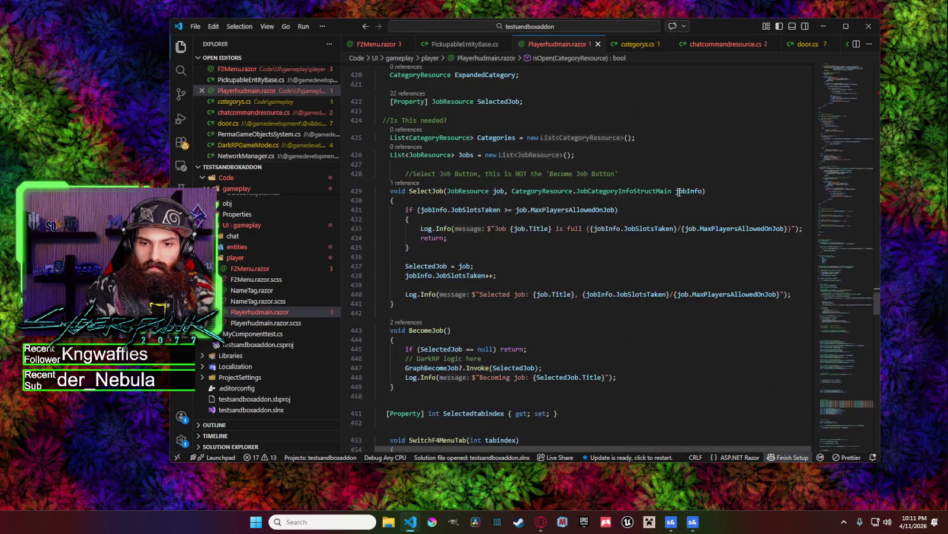
pyautogui.doubleClick(512, 156)
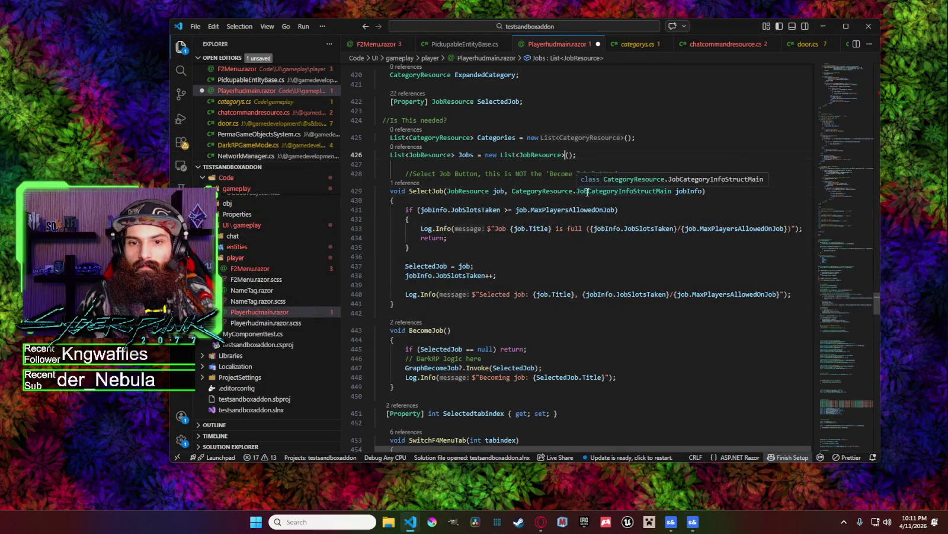
pyautogui.hotkey('ctrl', 's')
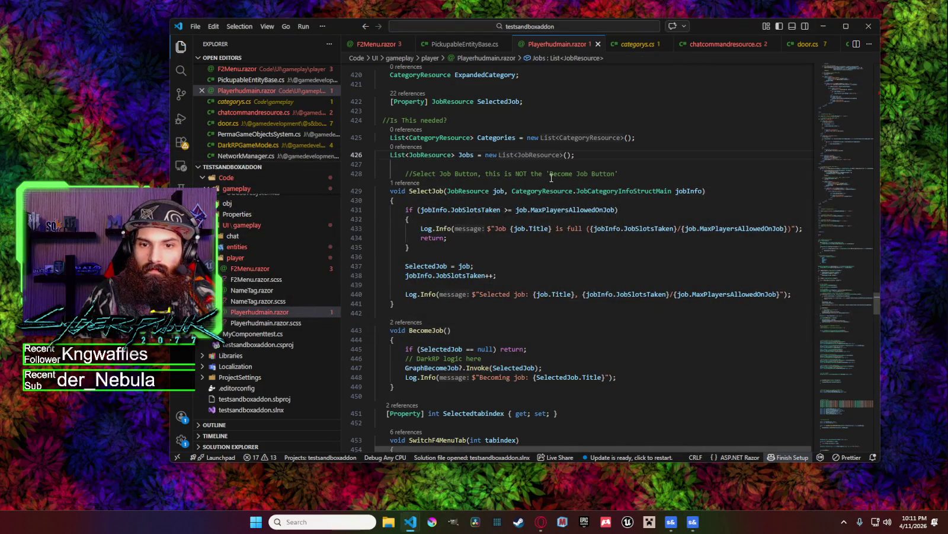
# - Open F2Menu.razor from the Explorer's UI gameplay player folder
pyautogui.scroll(2, 554, 178)
pyautogui.scroll(20, 624, 176)
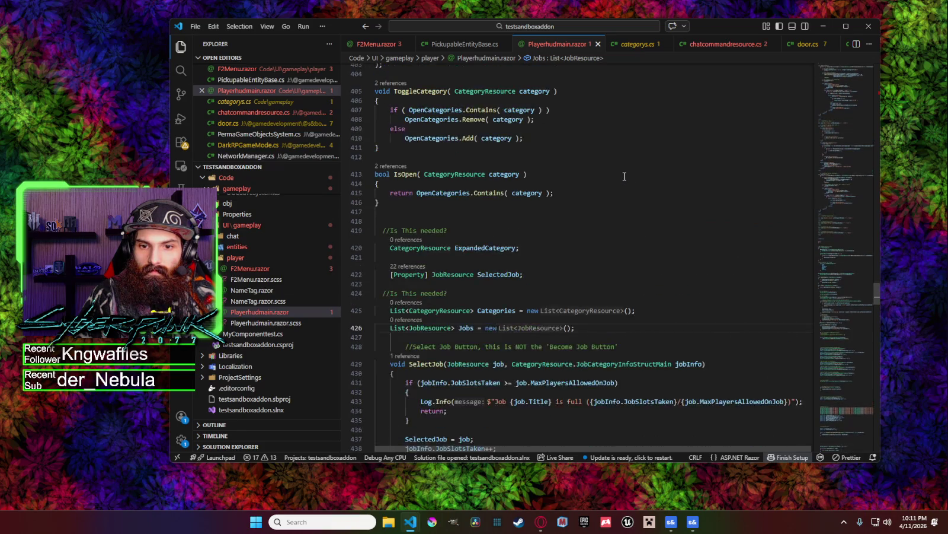
pyautogui.scroll(10, 624, 177)
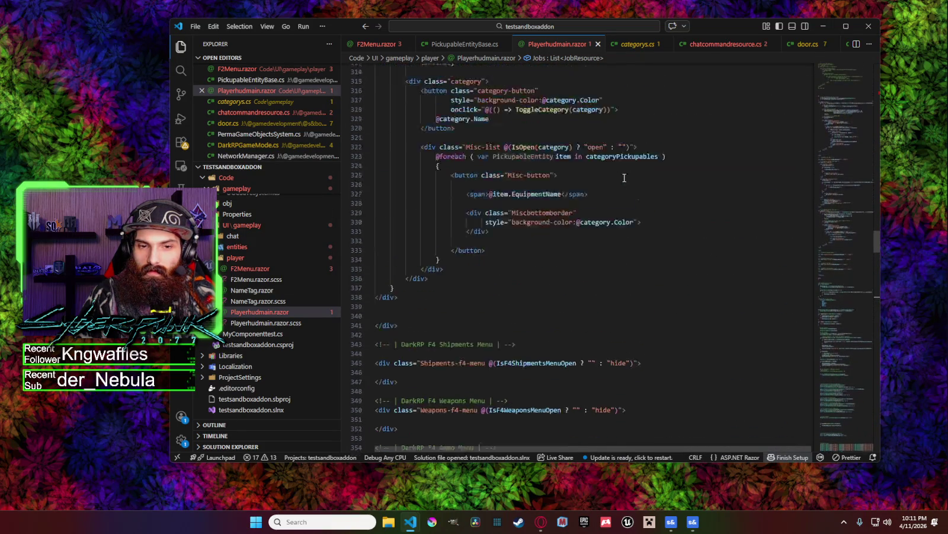
pyautogui.scroll(20, 624, 178)
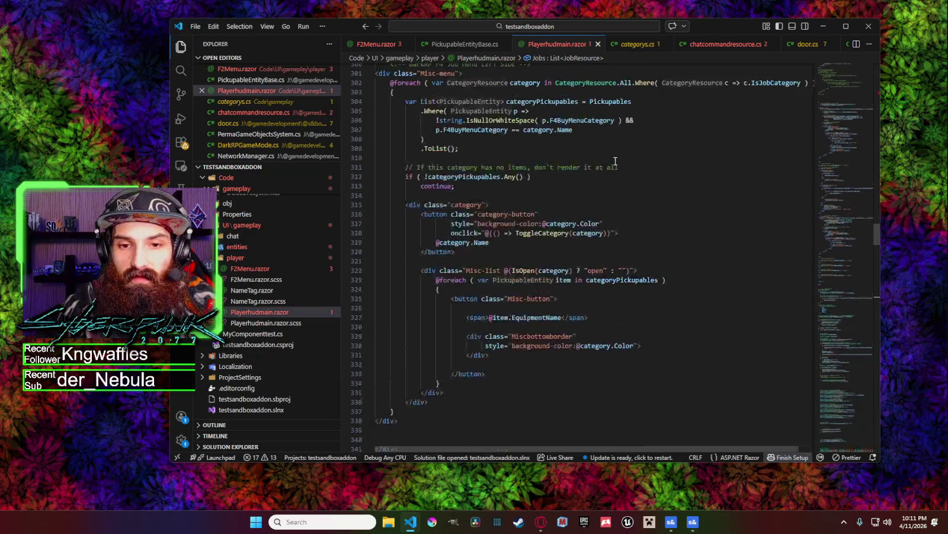
pyautogui.scroll(2, 516, 168)
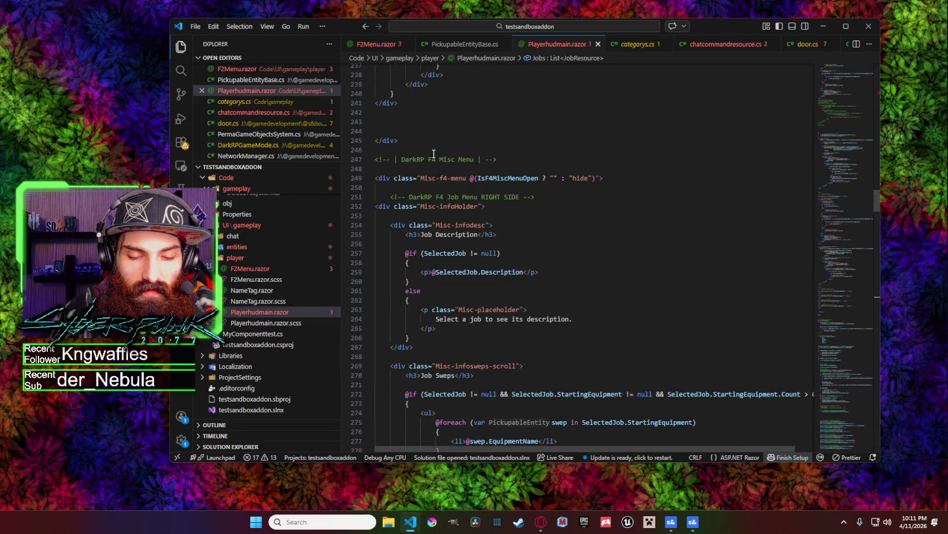
pyautogui.scroll(10, 308, 318)
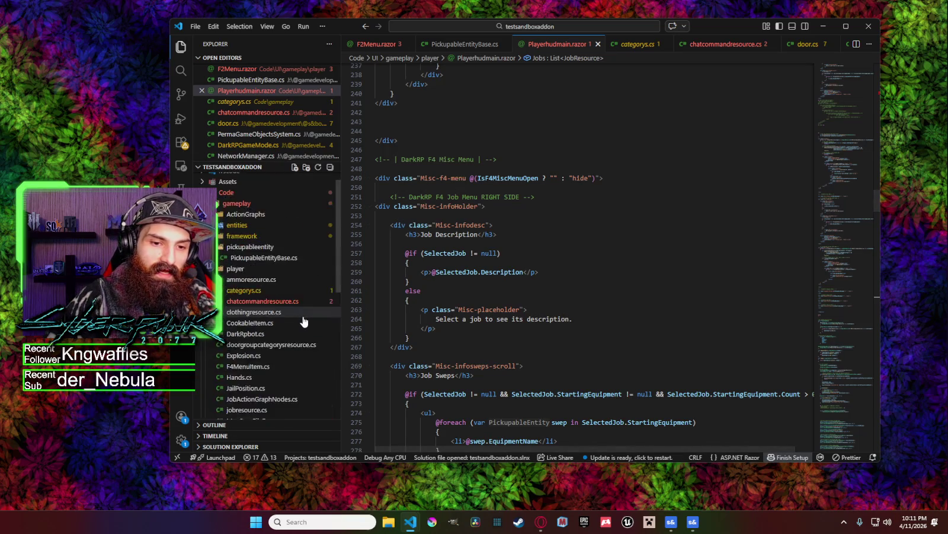
pyautogui.scroll(-10, 305, 320)
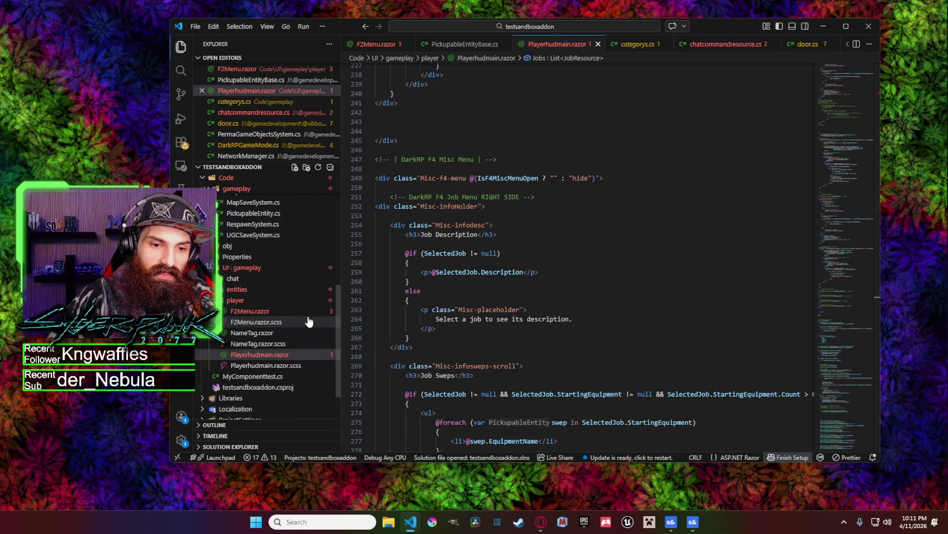
pyautogui.click(307, 314)
pyautogui.scroll(10, 374, 296)
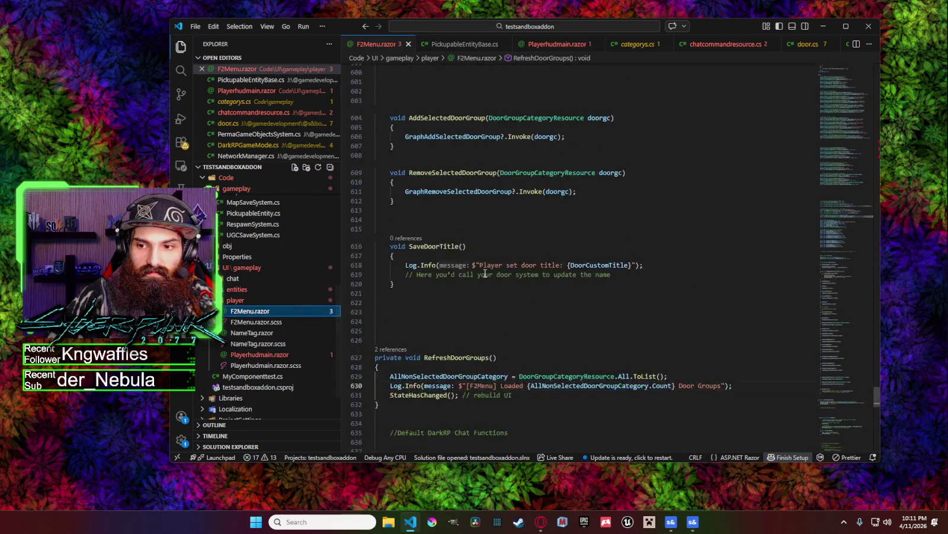
pyautogui.scroll(15, 476, 283)
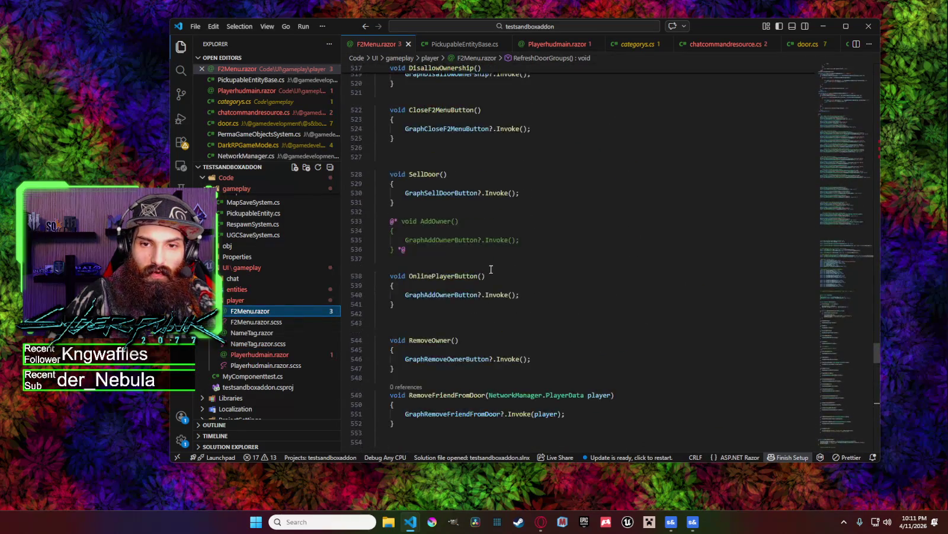
pyautogui.scroll(10, 515, 257)
pyautogui.moveTo(839, 255)
pyautogui.mouseDown()
pyautogui.moveTo(849, 80)
pyautogui.moveTo(862, 86)
pyautogui.moveTo(846, 381)
pyautogui.moveTo(831, 398)
pyautogui.moveTo(832, 231)
pyautogui.moveTo(851, 205)
pyautogui.mouseUp()
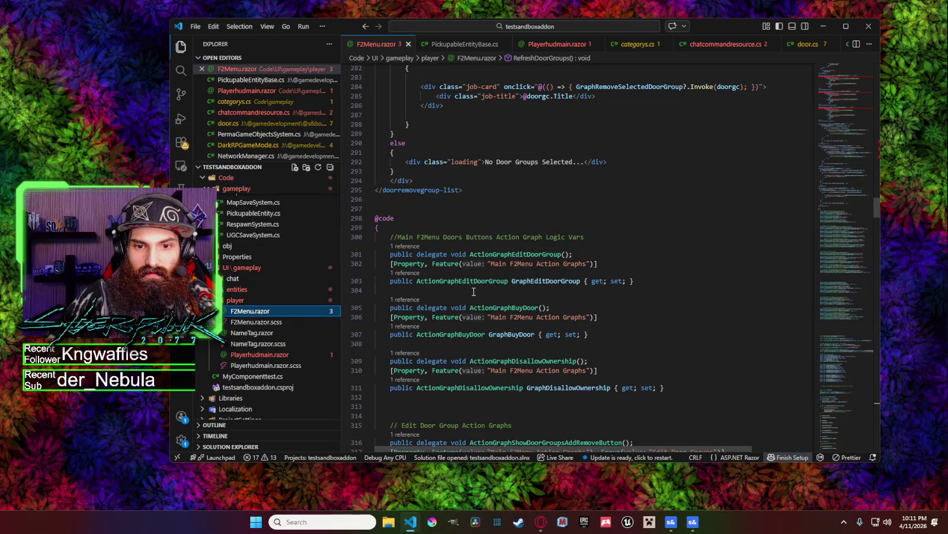
pyautogui.scroll(-20, 474, 291)
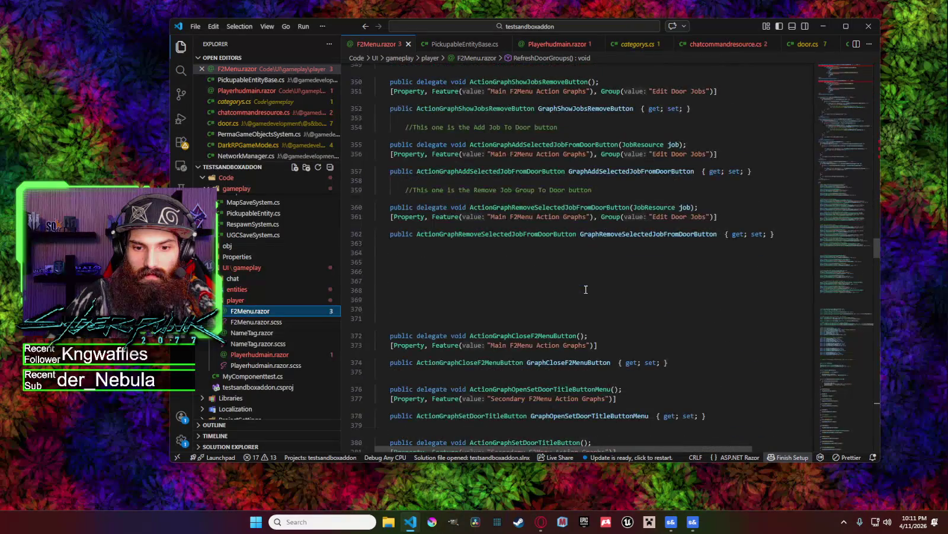
pyautogui.scroll(-10, 586, 290)
pyautogui.click(499, 315)
pyautogui.click(496, 342)
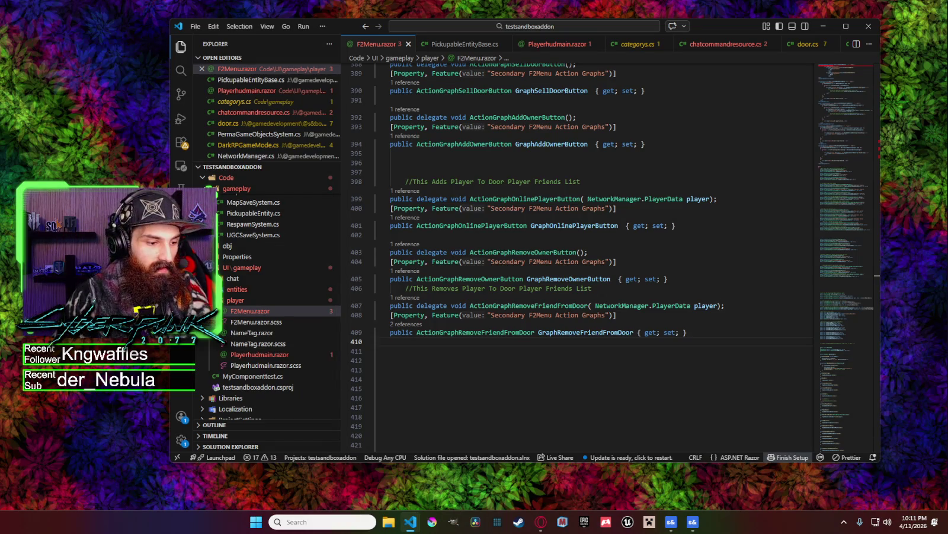
pyautogui.click(412, 524)
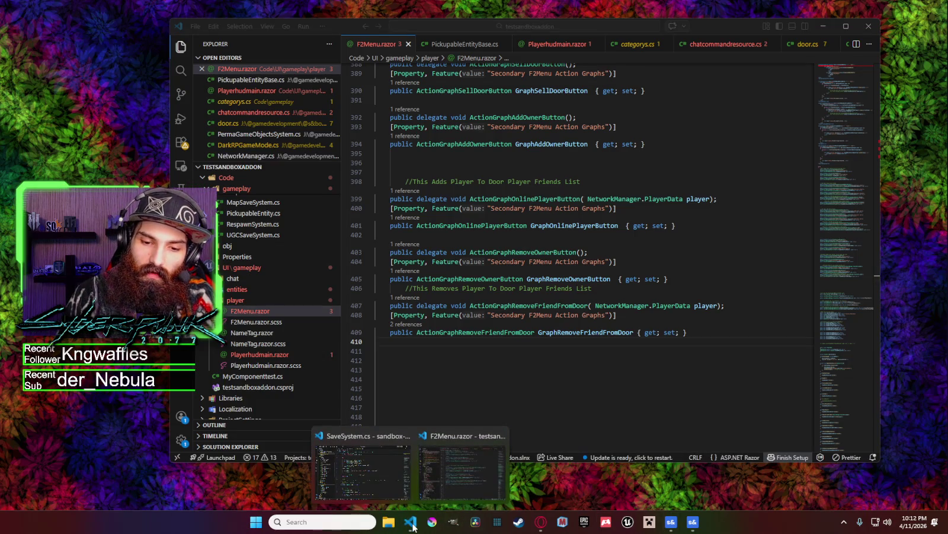
pyautogui.click(691, 523)
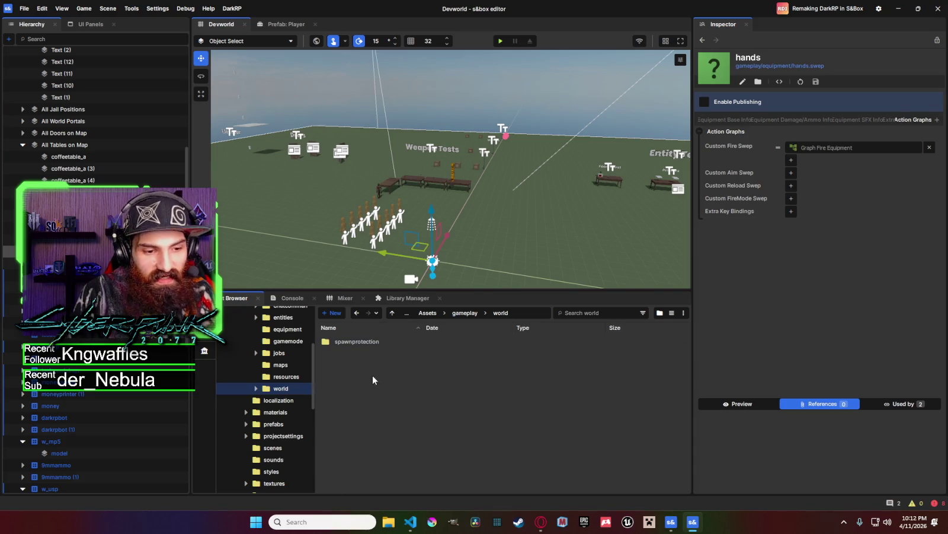
# - Browse the Asset Browser's code folder, peeking into gameplay and ActionGraphs
pyautogui.moveTo(313, 395); pyautogui.dragTo(313, 433)
pyautogui.click(270, 403)
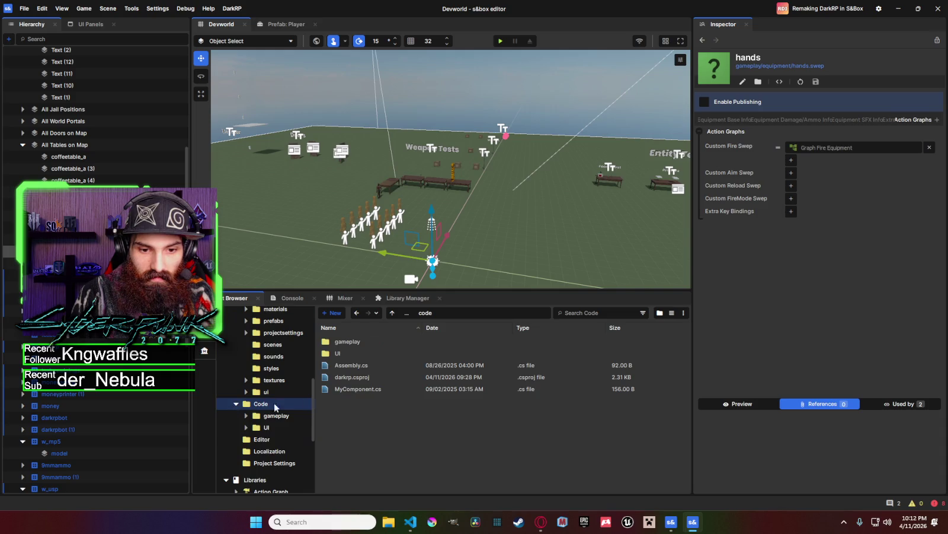
pyautogui.doubleClick(370, 342)
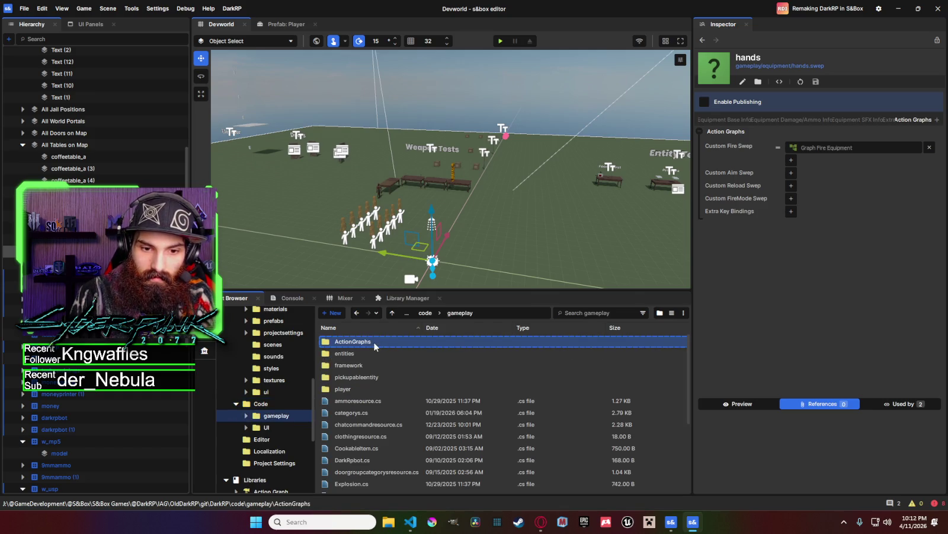
pyautogui.doubleClick(374, 342)
pyautogui.press('BackSpace')
pyautogui.scroll(-3, 398, 400)
pyautogui.scroll(3, 398, 400)
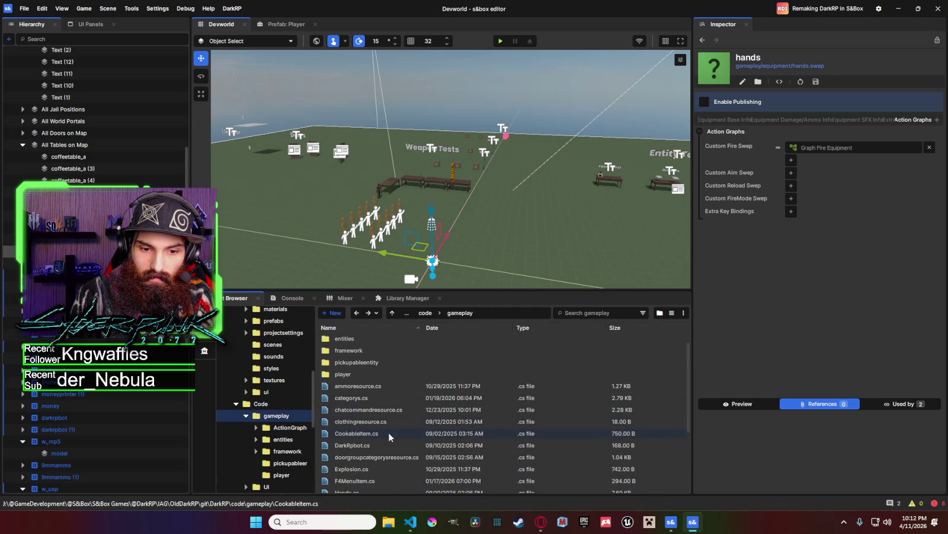
pyautogui.click(423, 312)
# - Navigate to code/UI/gameplay/player and open F2Menu.razor in the code editor
pyautogui.doubleClick(367, 366)
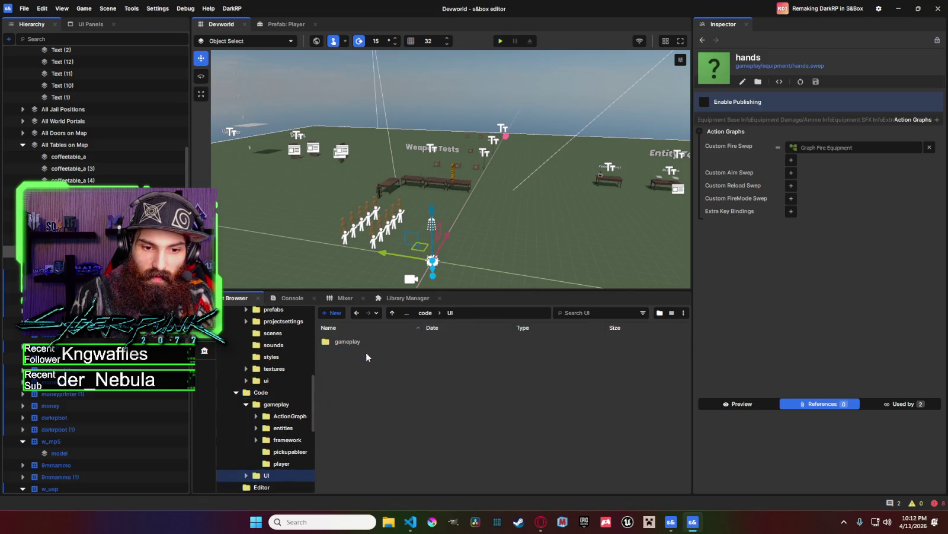
pyautogui.doubleClick(368, 340)
pyautogui.doubleClick(373, 365)
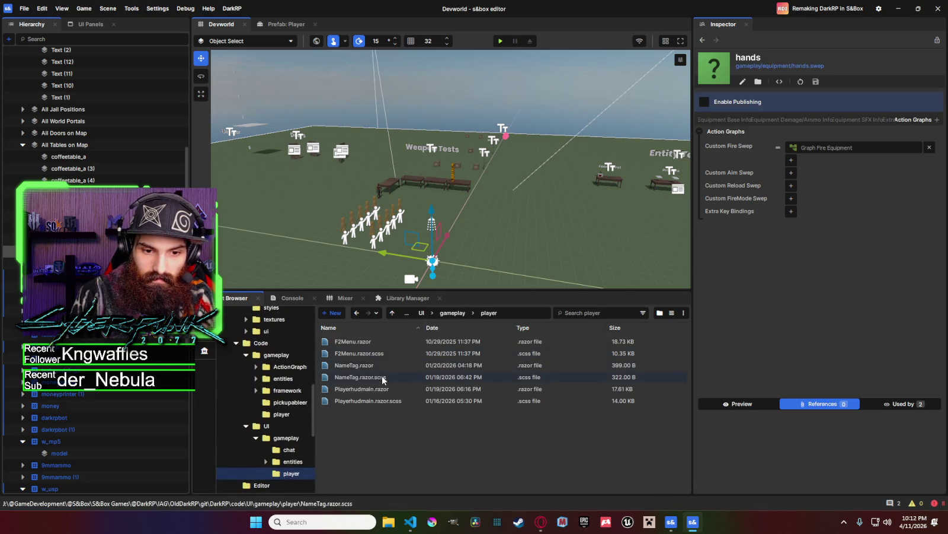
pyautogui.press('BackSpace')
pyautogui.click(372, 343)
pyautogui.doubleClick(372, 343)
pyautogui.press('BackSpace')
pyautogui.doubleClick(366, 342)
pyautogui.press('BackSpace')
pyautogui.doubleClick(359, 367)
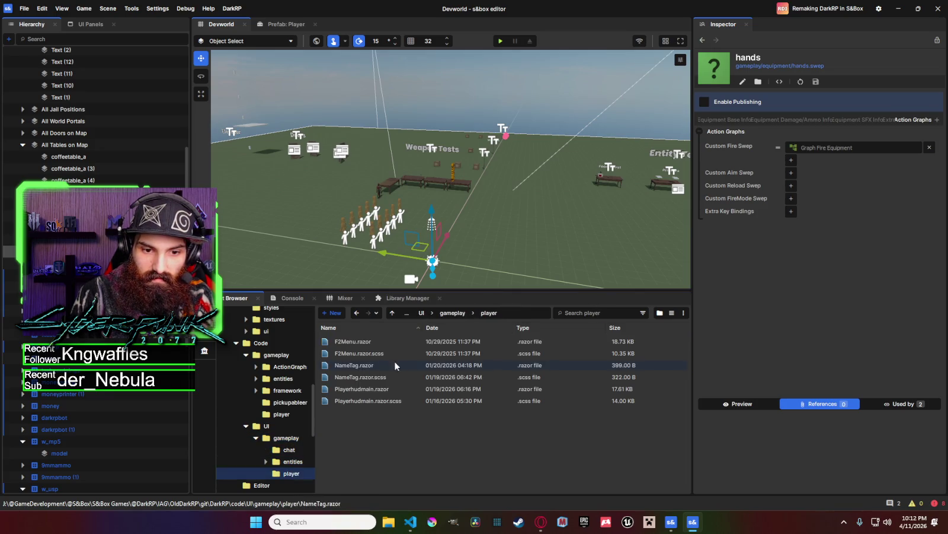
pyautogui.click(394, 343)
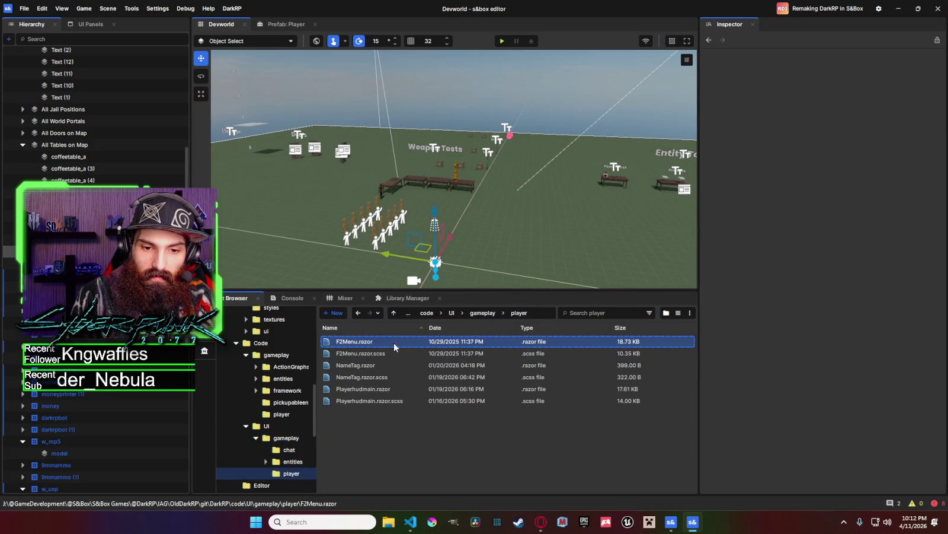
pyautogui.doubleClick(432, 365)
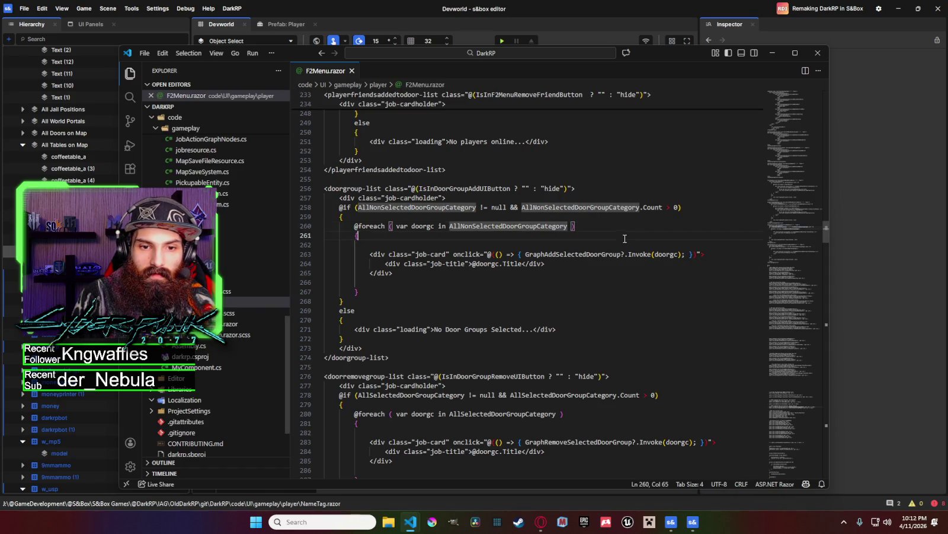
# - Place the caret at the end of F2Menu.razor line 261, then minimize Visual Studio Code
pyautogui.click(649, 233)
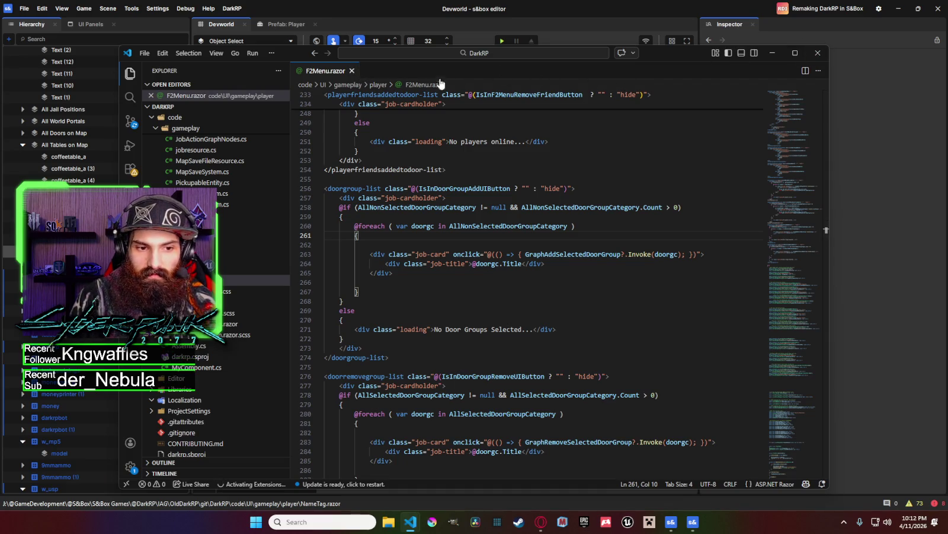
pyautogui.click(776, 54)
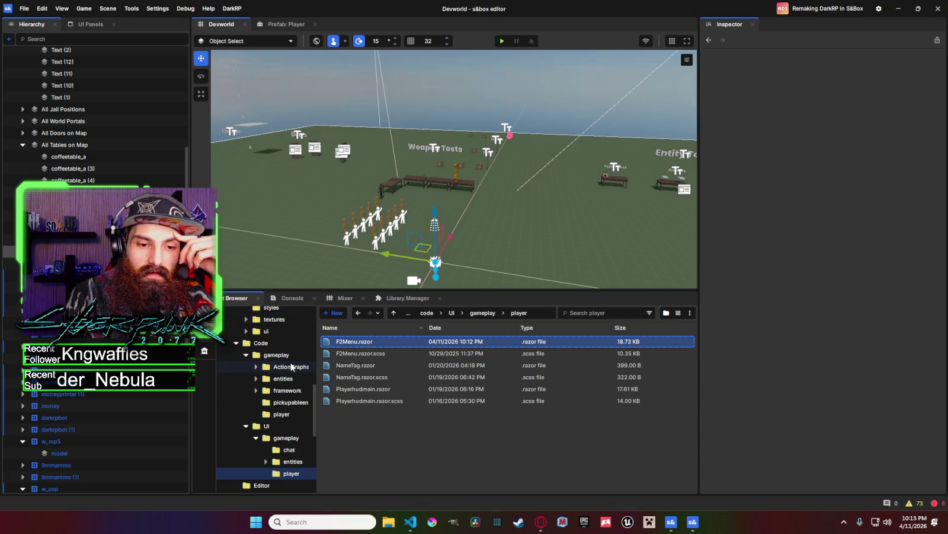
pyautogui.scroll(10, 317, 350)
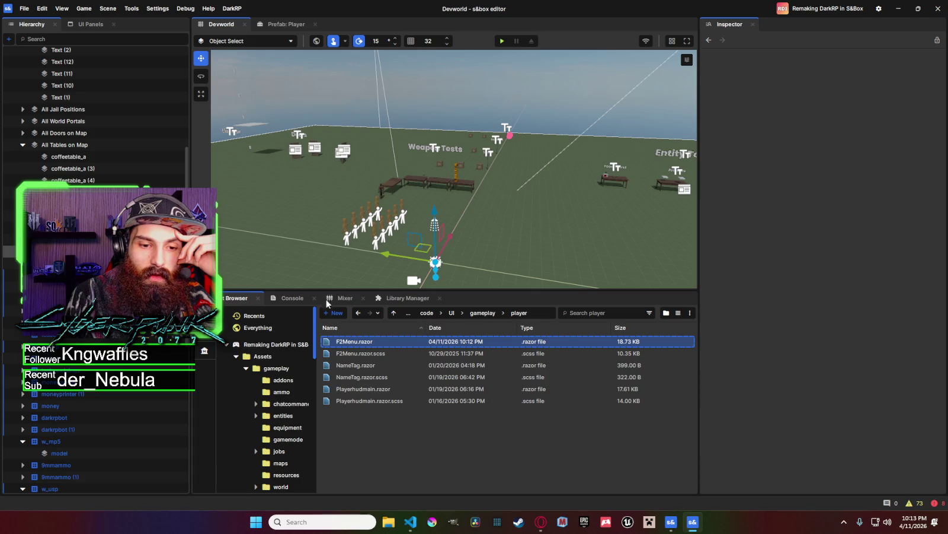
pyautogui.scroll(-3, 327, 320)
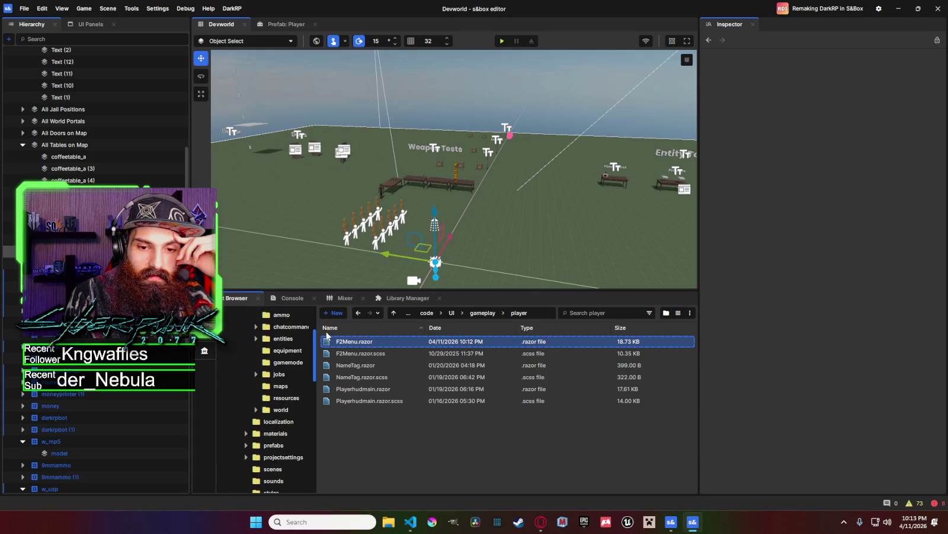
pyautogui.click(205, 314)
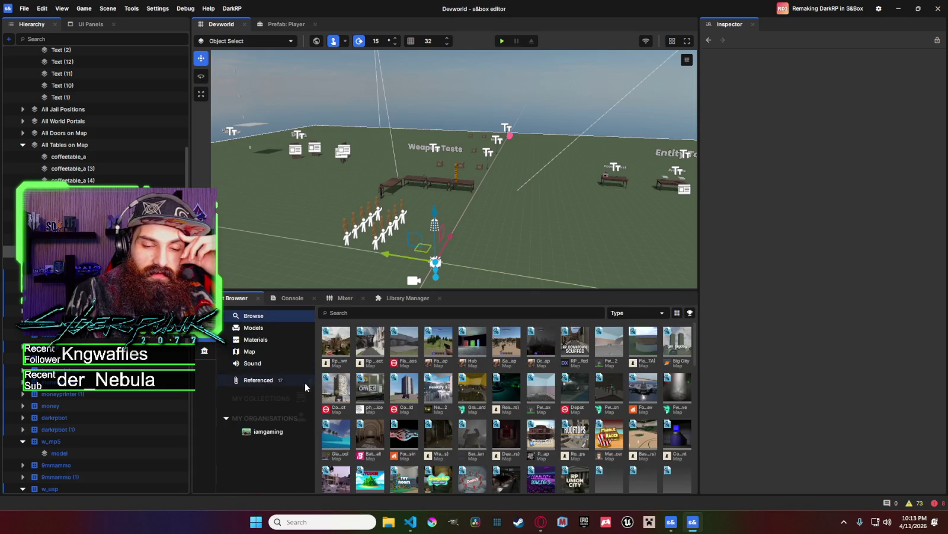
pyautogui.click(269, 379)
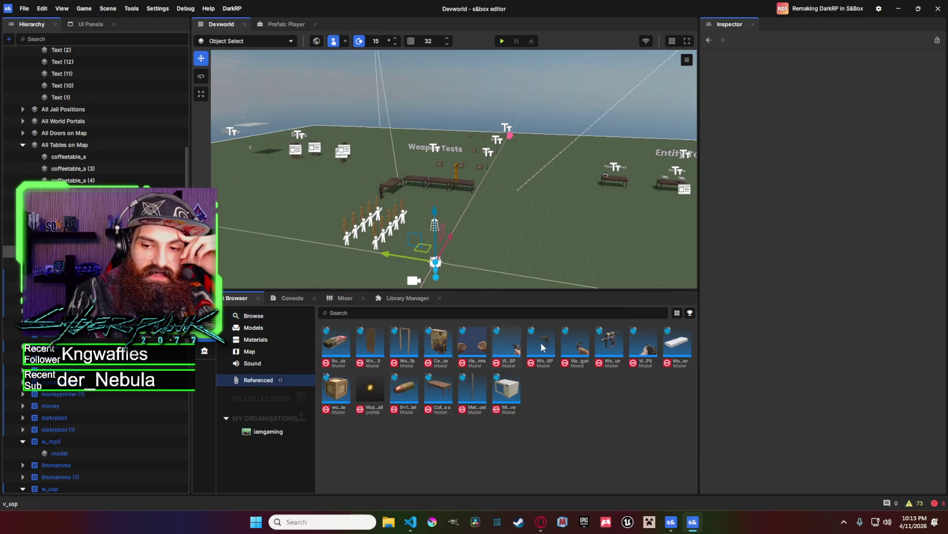
pyautogui.click(205, 313)
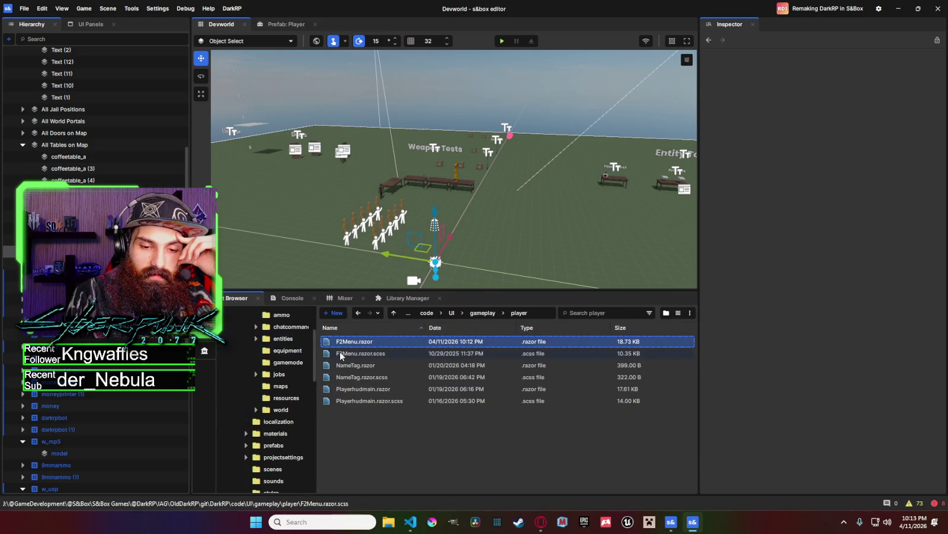